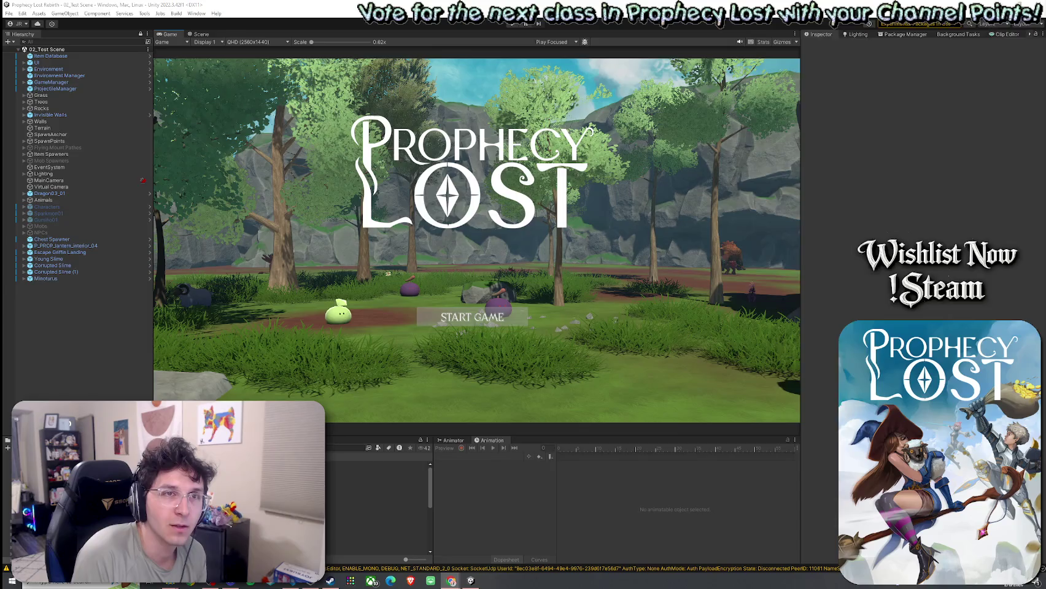
# Step: Switch from the Unity editor to the browser playing the Fortnite Teaser Trailer
pyautogui.hotkey('alt', 'Tab')
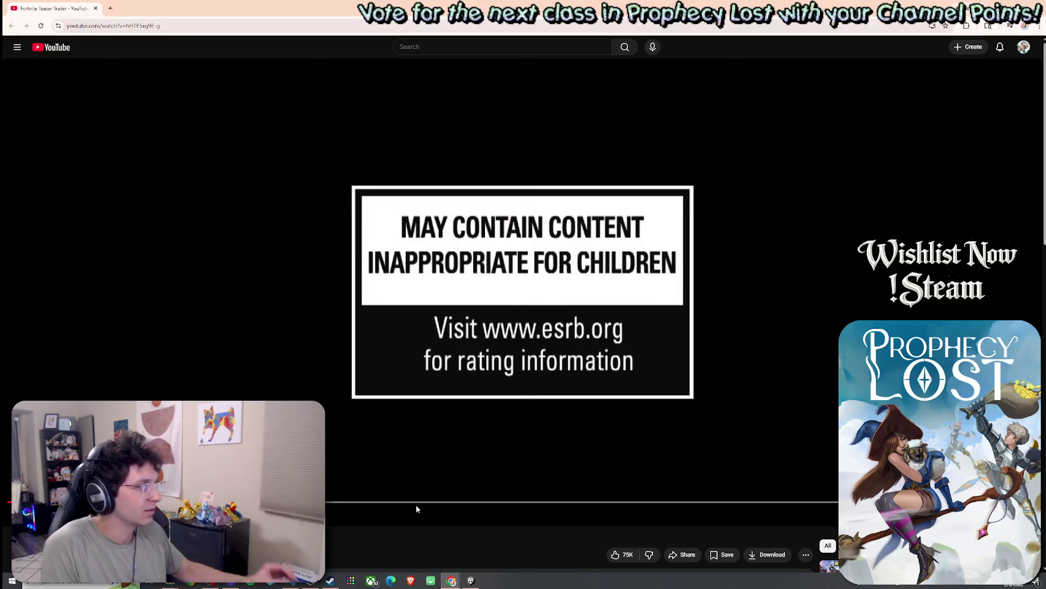
# Step: Skip the Fortnite Teaser Trailer ahead to its closing Fortnite logo and crescent moon card
pyautogui.scroll(-2, 409, 510)
pyautogui.scroll(2, 406, 513)
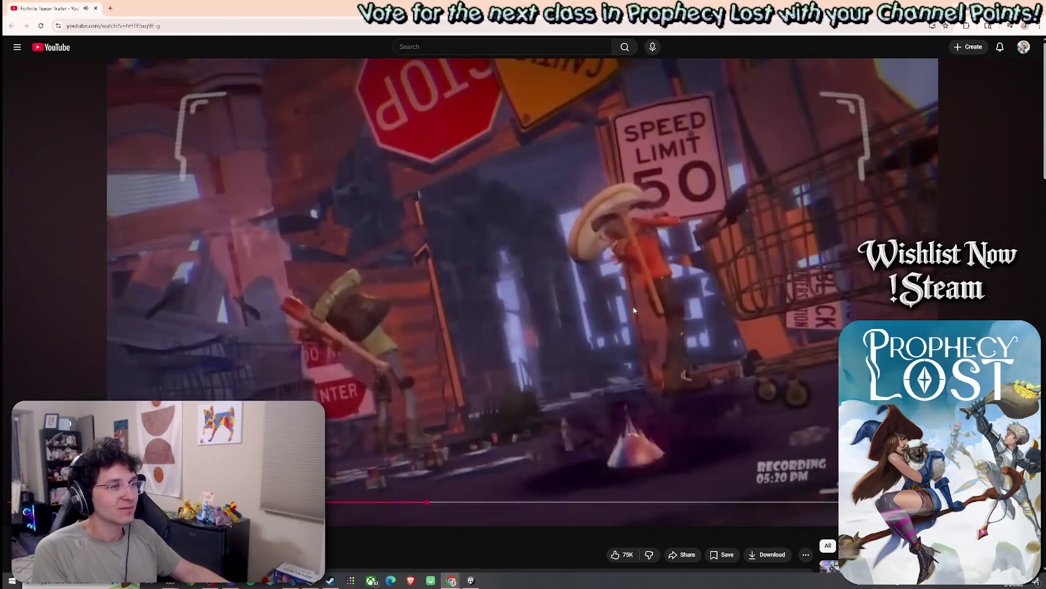
pyautogui.moveTo(608, 502); pyautogui.dragTo(778, 455)
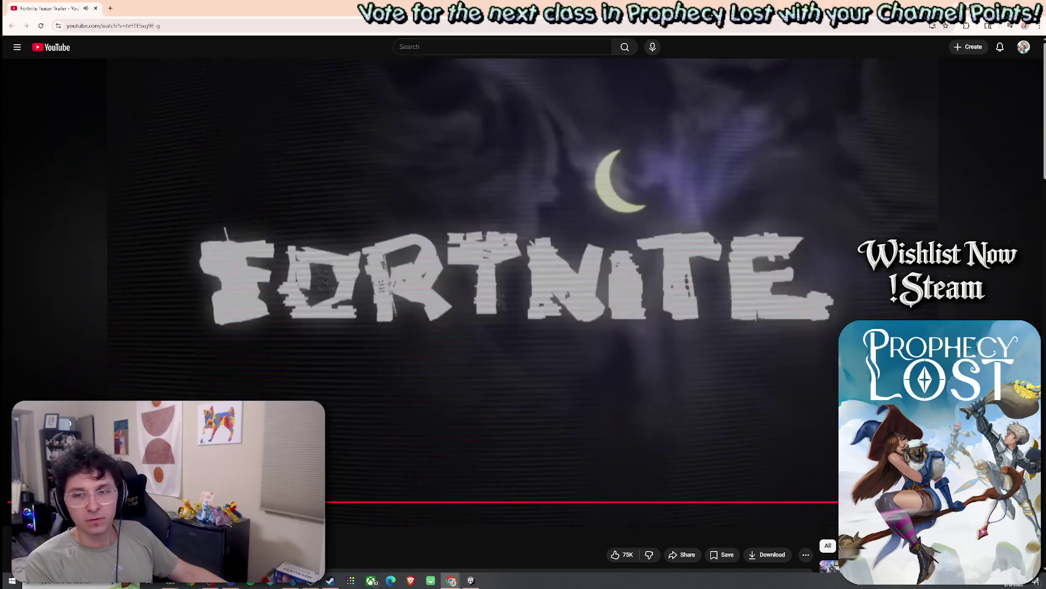
# Step: Scroll around the finished Fortnite trailer's end screen and description
pyautogui.scroll(-4, 757, 346)
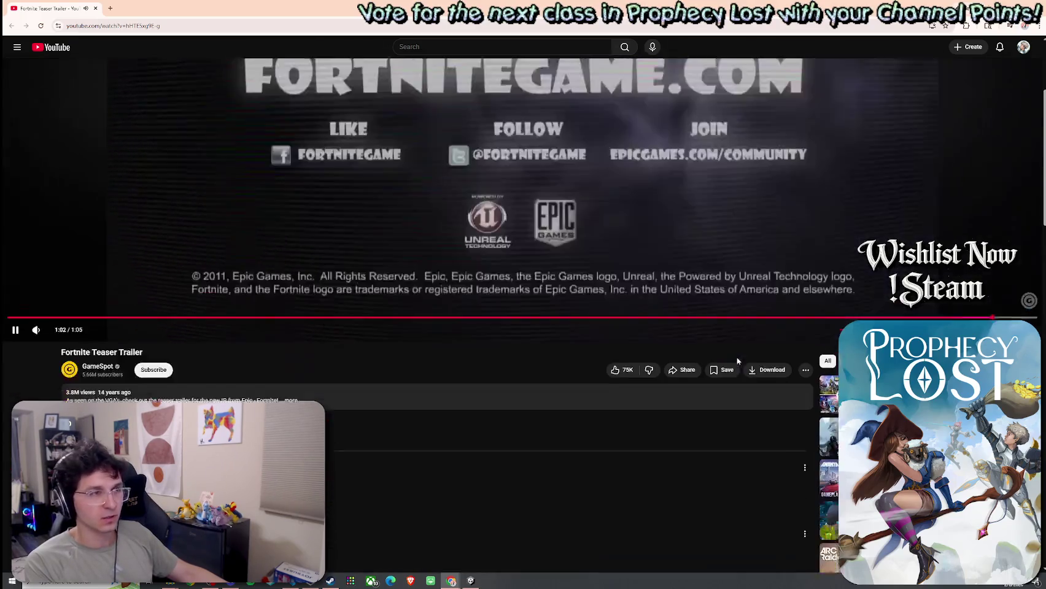
pyautogui.scroll(3, 685, 381)
pyautogui.scroll(1, 687, 381)
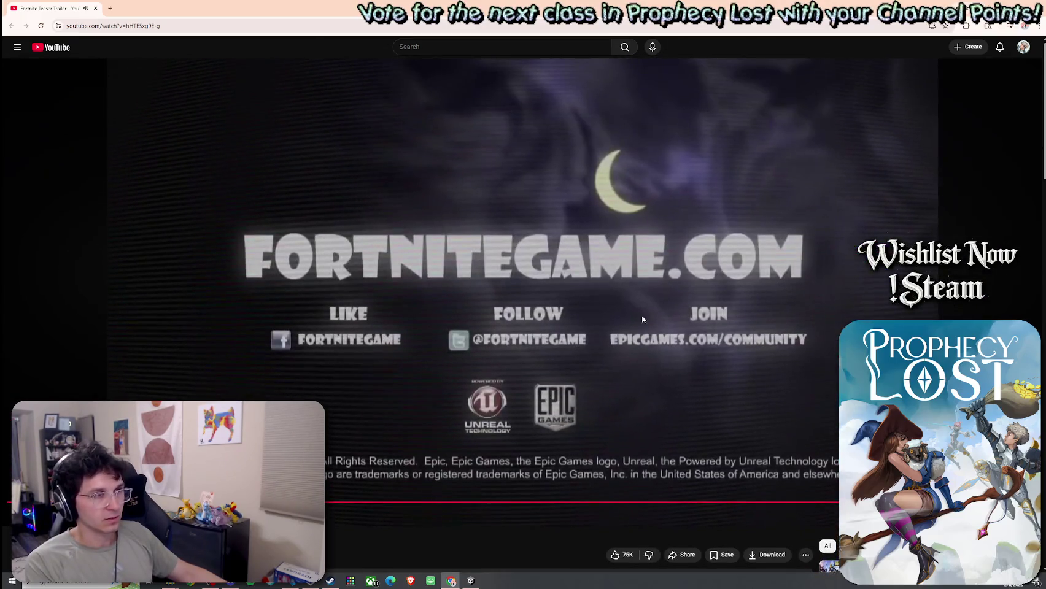
pyautogui.scroll(-5, 642, 315)
pyautogui.scroll(2, 690, 393)
pyautogui.scroll(3, 663, 391)
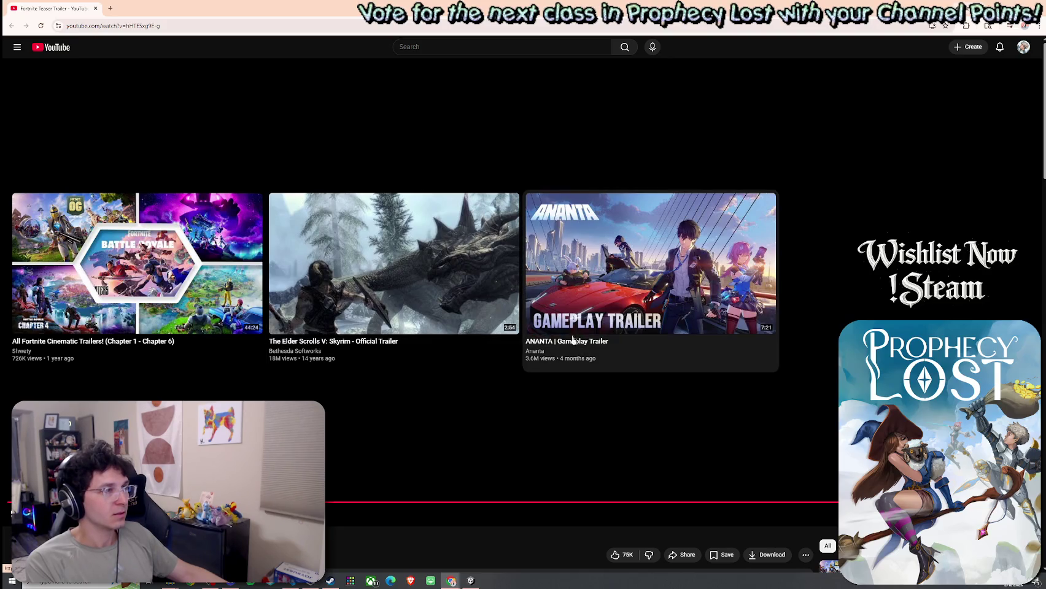
# Step: Read down through the comments, then open the Light No Fire Announcement Trailer
pyautogui.scroll(-5, 607, 349)
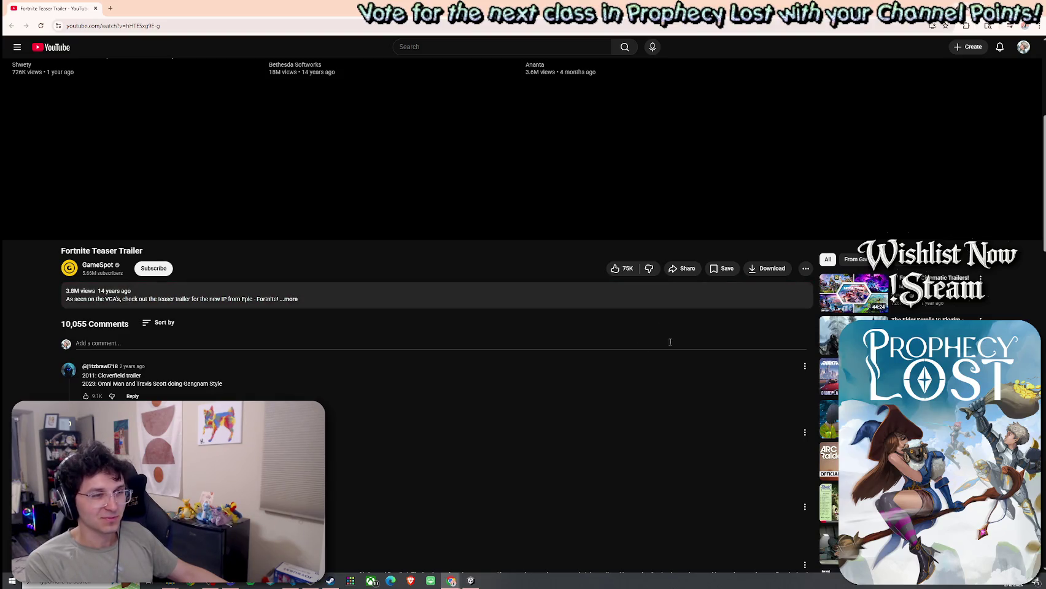
pyautogui.scroll(-2, 656, 357)
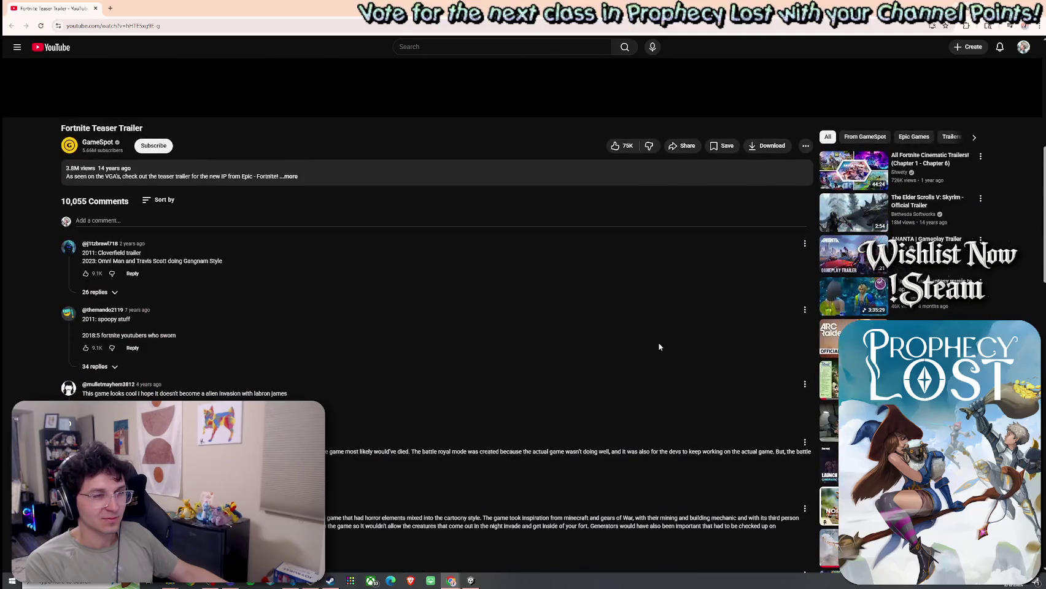
pyautogui.scroll(-5, 659, 346)
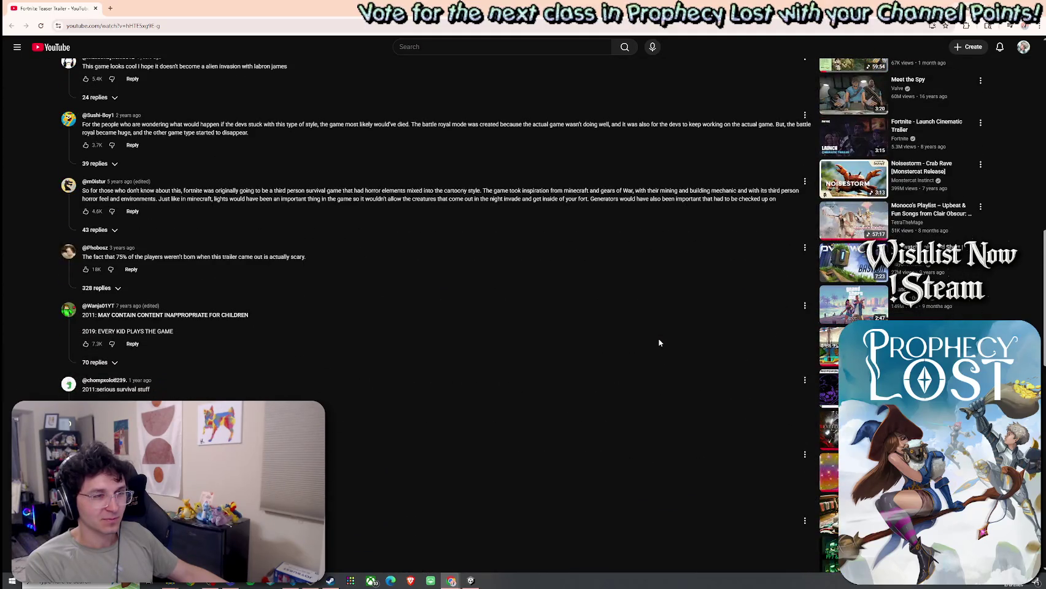
pyautogui.scroll(-2, 659, 343)
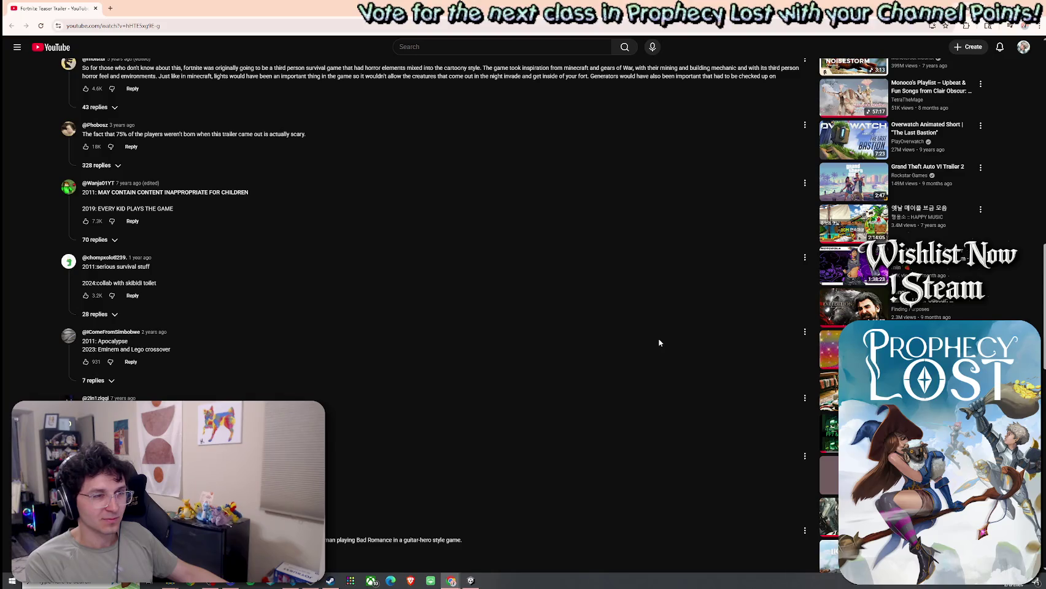
pyautogui.scroll(-3, 659, 344)
pyautogui.scroll(-3, 659, 342)
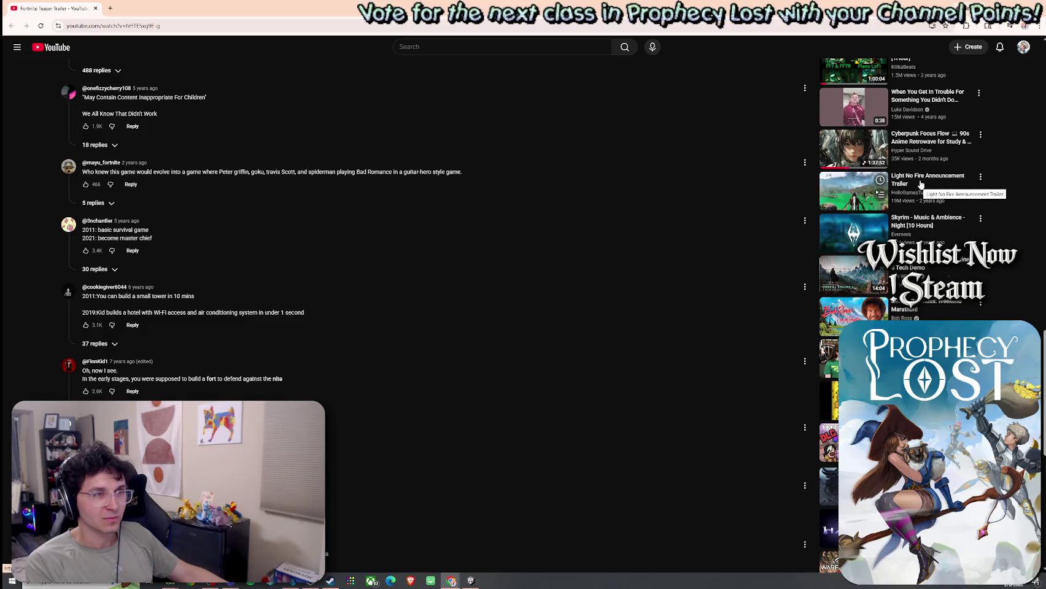
pyautogui.click(919, 187)
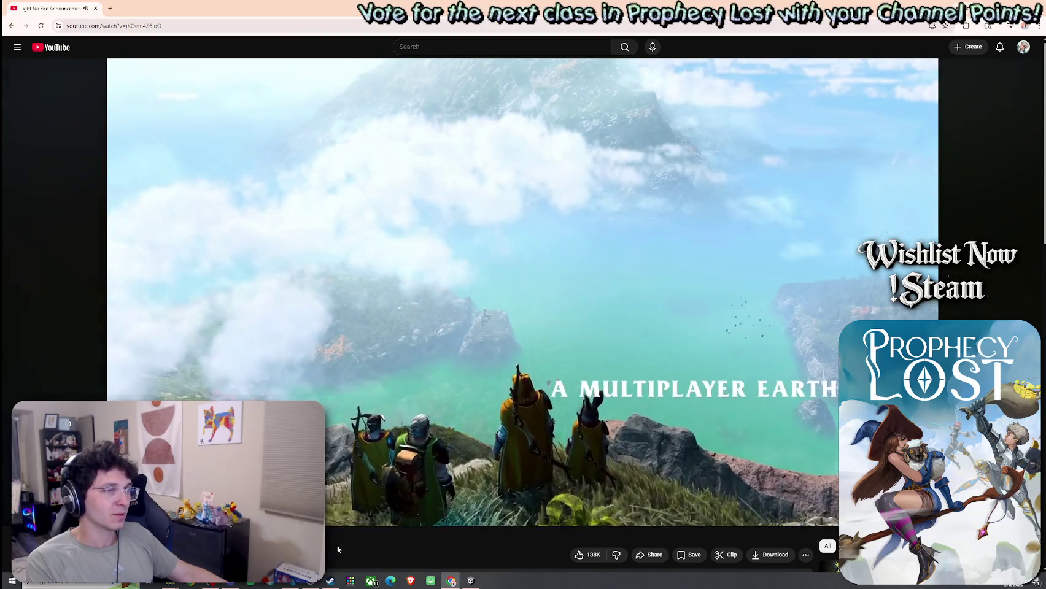
# Step: Watch the Light No Fire Announcement Trailer through to its closing logo and emblem card
pyautogui.scroll(-2, 336, 534)
pyautogui.scroll(2, 343, 520)
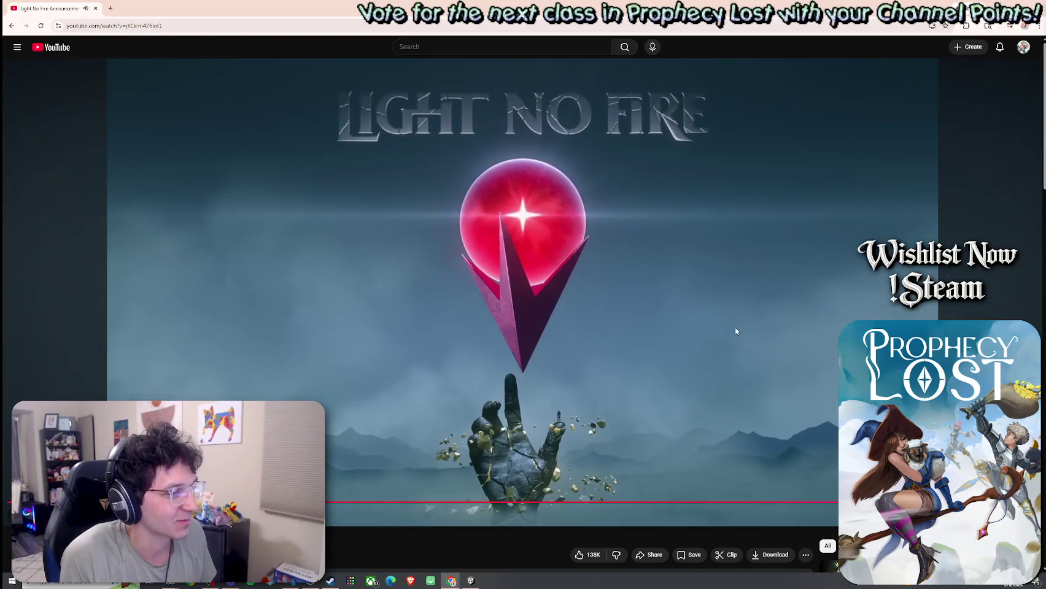
# Step: Scroll down through the Light No Fire trailer page into its comments
pyautogui.scroll(-4, 731, 307)
pyautogui.scroll(4, 695, 291)
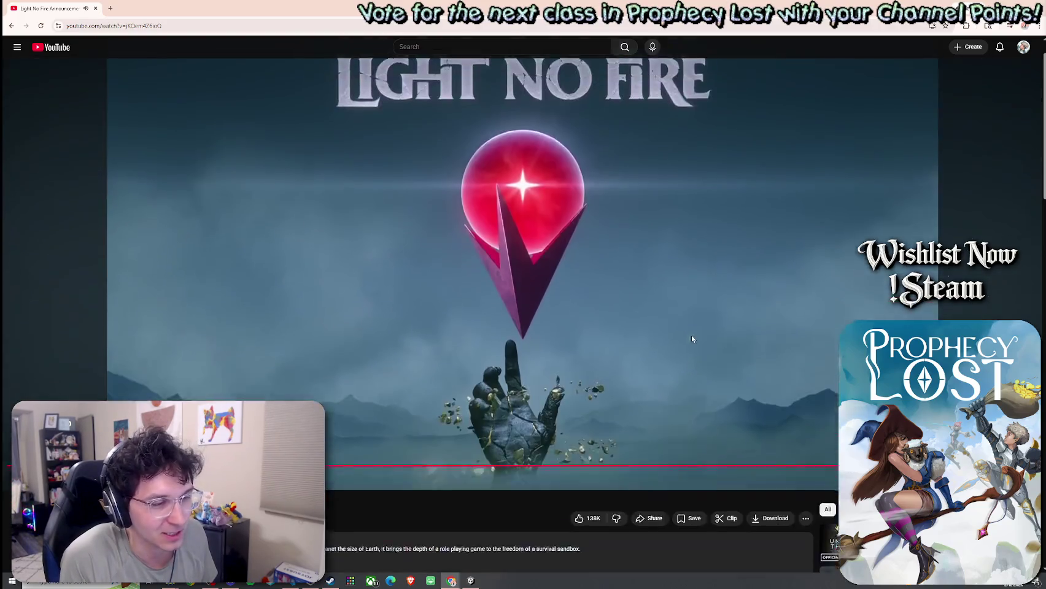
pyautogui.scroll(-4, 691, 335)
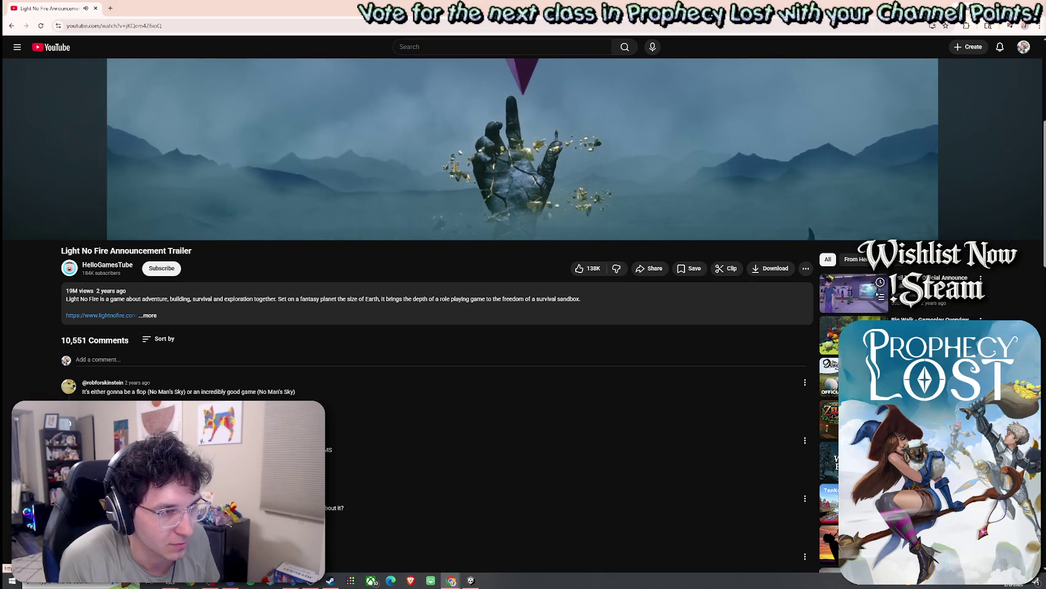
pyautogui.scroll(-2, 923, 303)
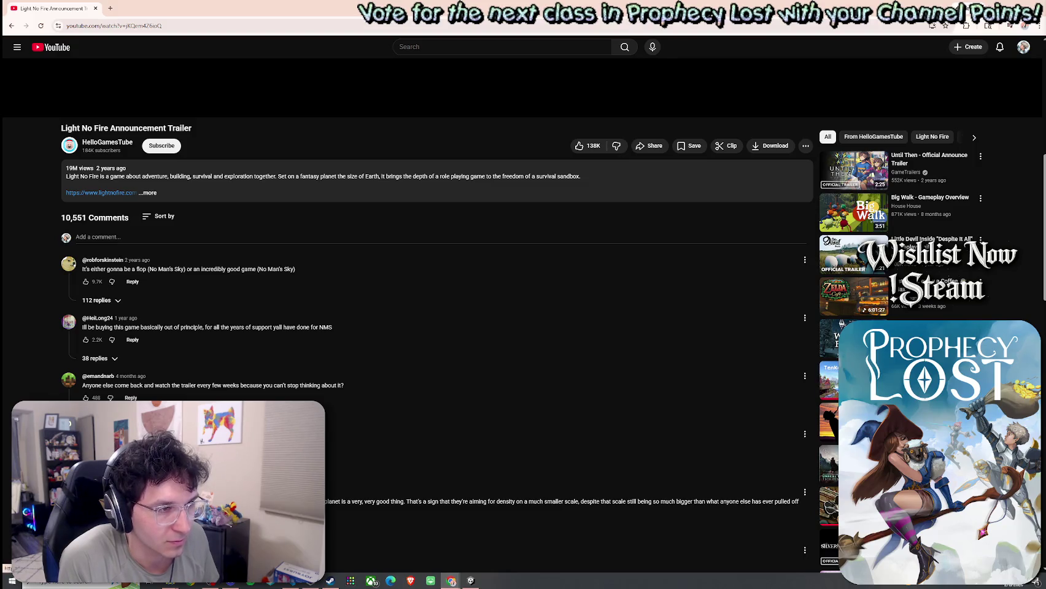
pyautogui.scroll(-5, 913, 314)
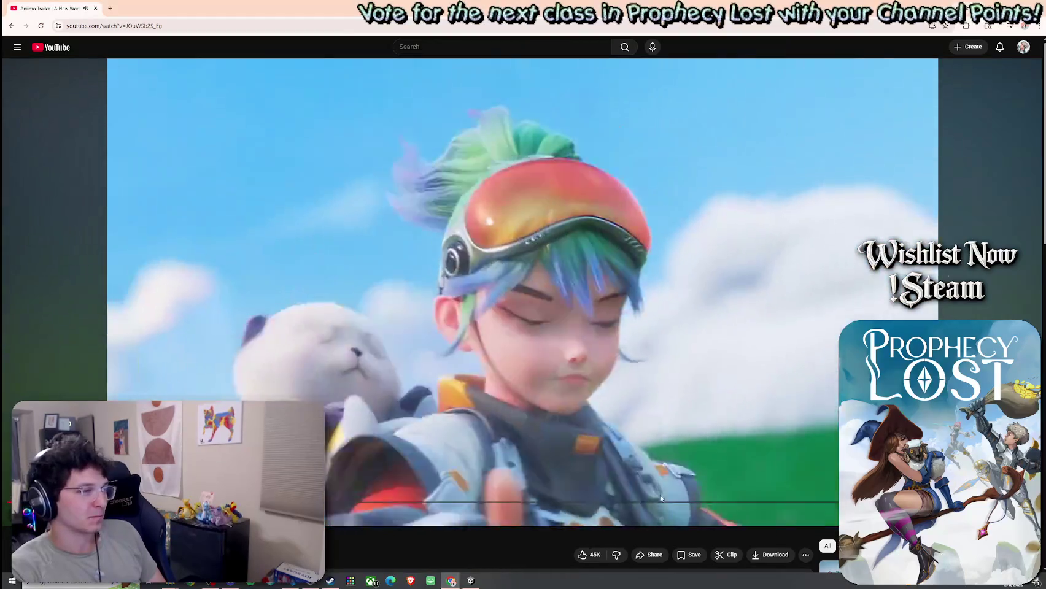
# Step: Jump further ahead in the Aniimo trailer
pyautogui.click(666, 503)
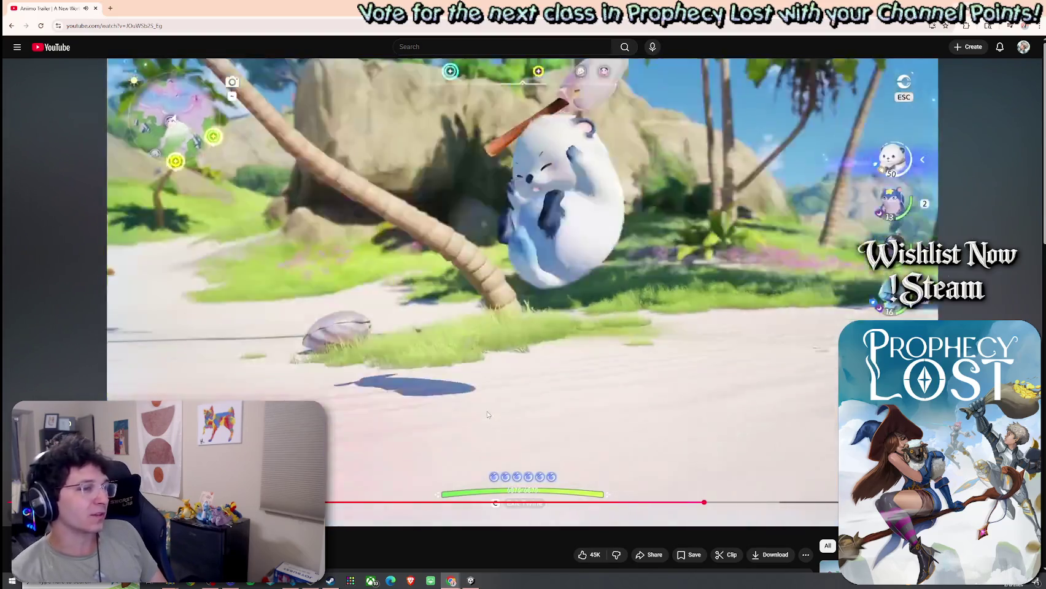
pyautogui.scroll(-8, 515, 369)
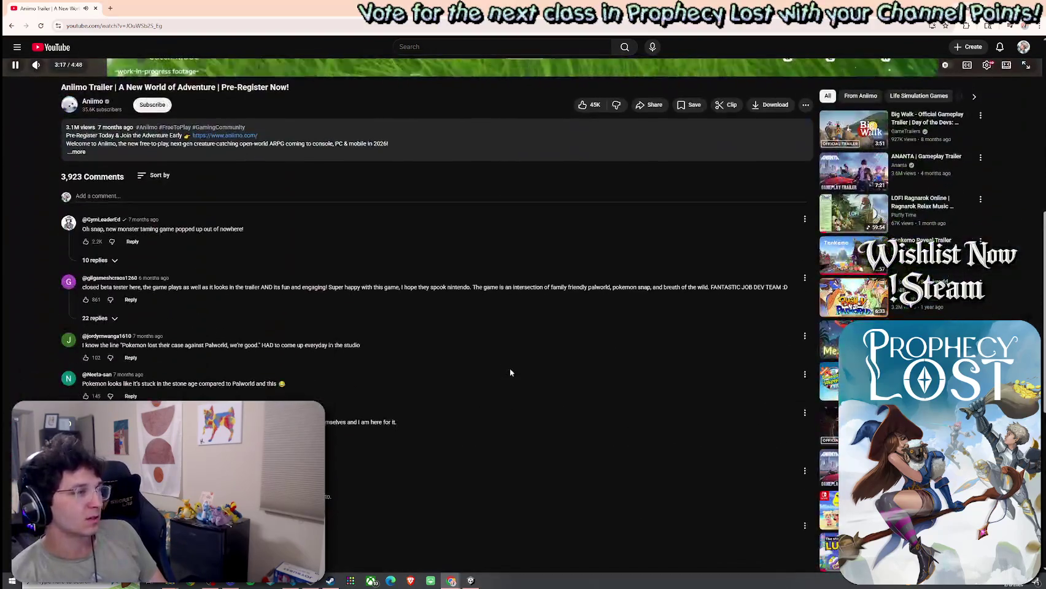
pyautogui.scroll(8, 513, 367)
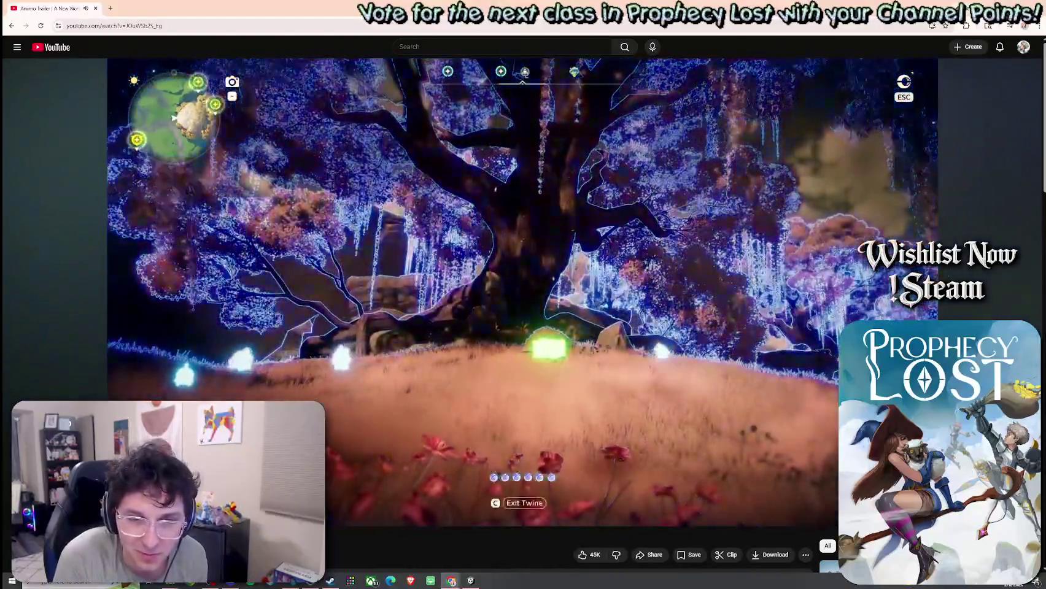
# Step: Let the Aniimo trailer play to its pre-register card, leaving Big Walk and ANANTA suggestions showing
pyautogui.scroll(-1, 792, 342)
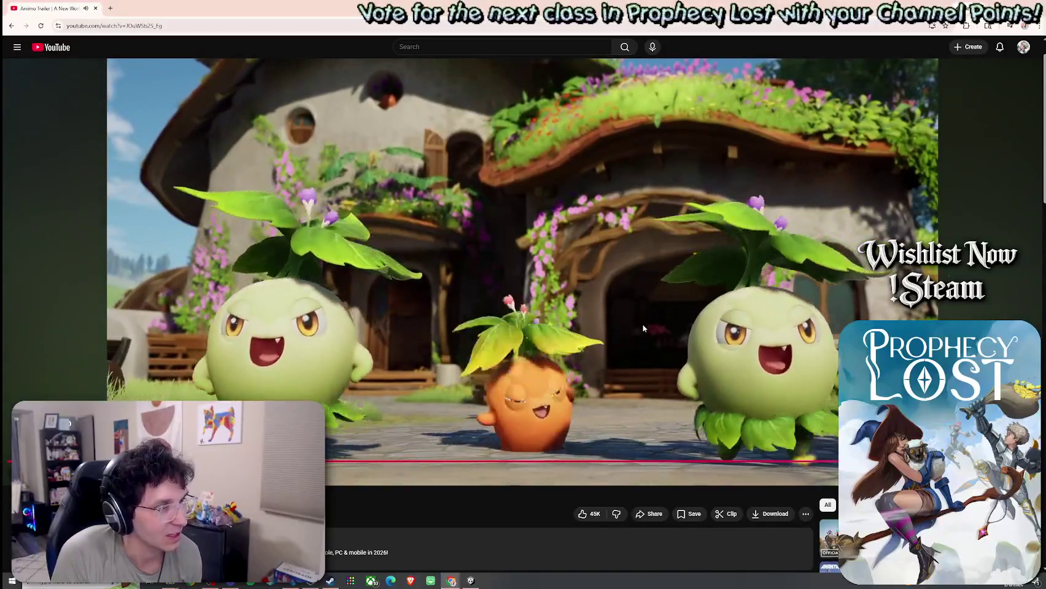
pyautogui.scroll(-3, 651, 344)
pyautogui.scroll(4, 657, 359)
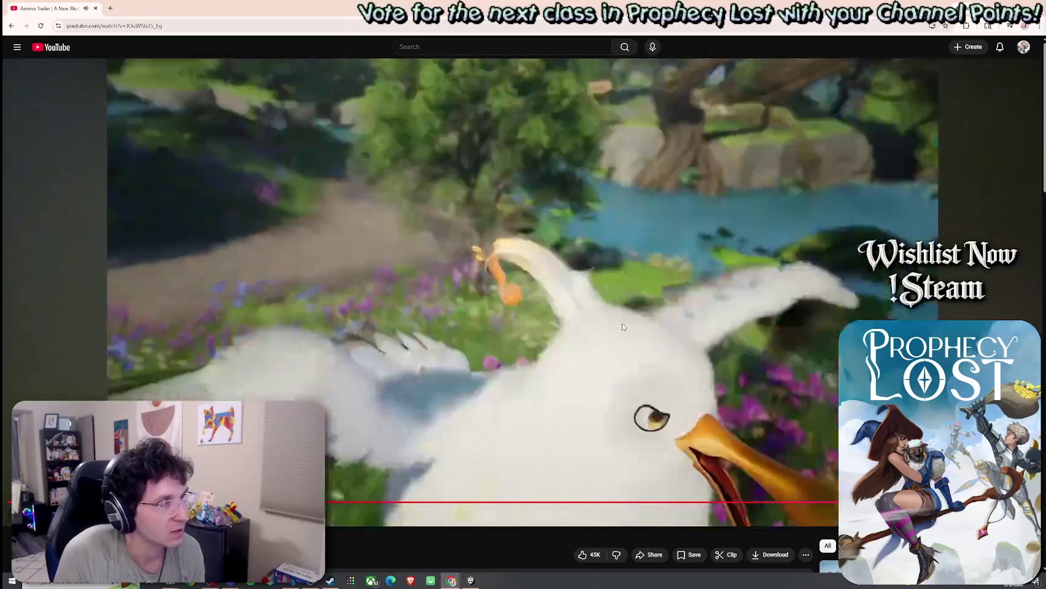
pyautogui.scroll(-3, 606, 332)
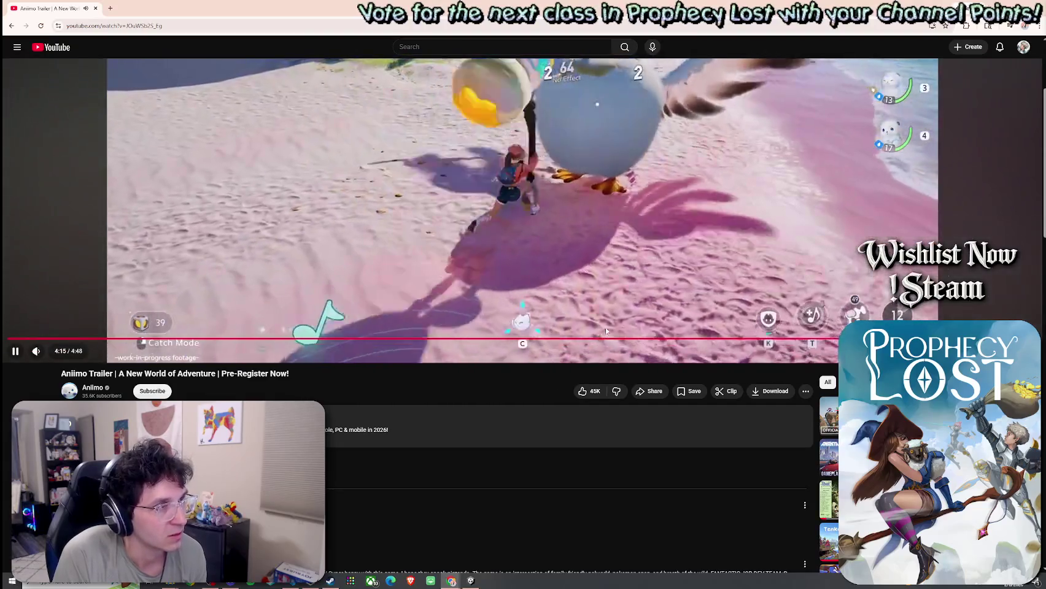
pyautogui.scroll(3, 605, 327)
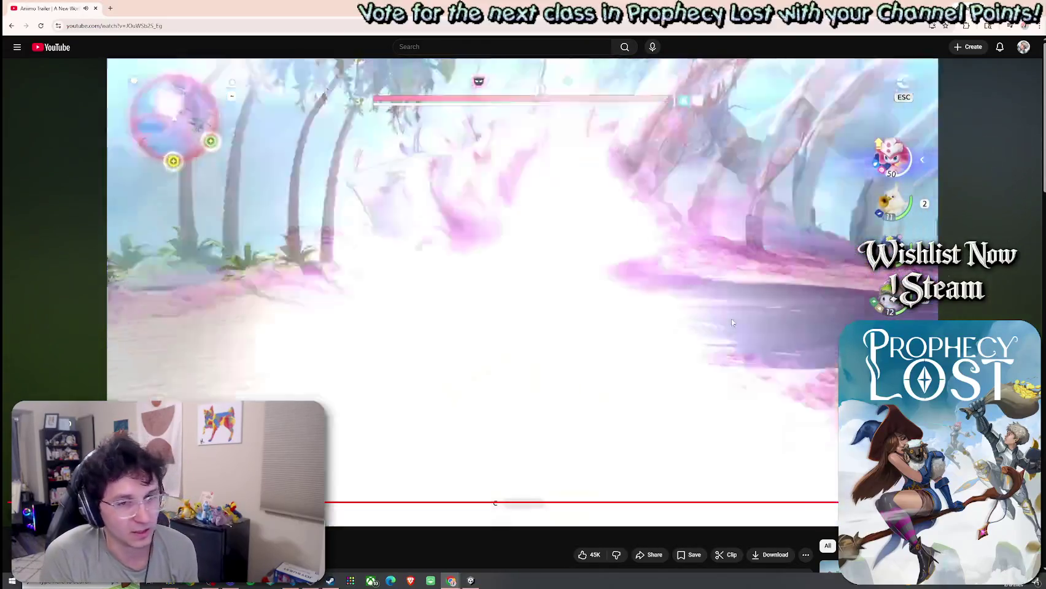
pyautogui.scroll(-2, 771, 313)
pyautogui.scroll(-2, 770, 313)
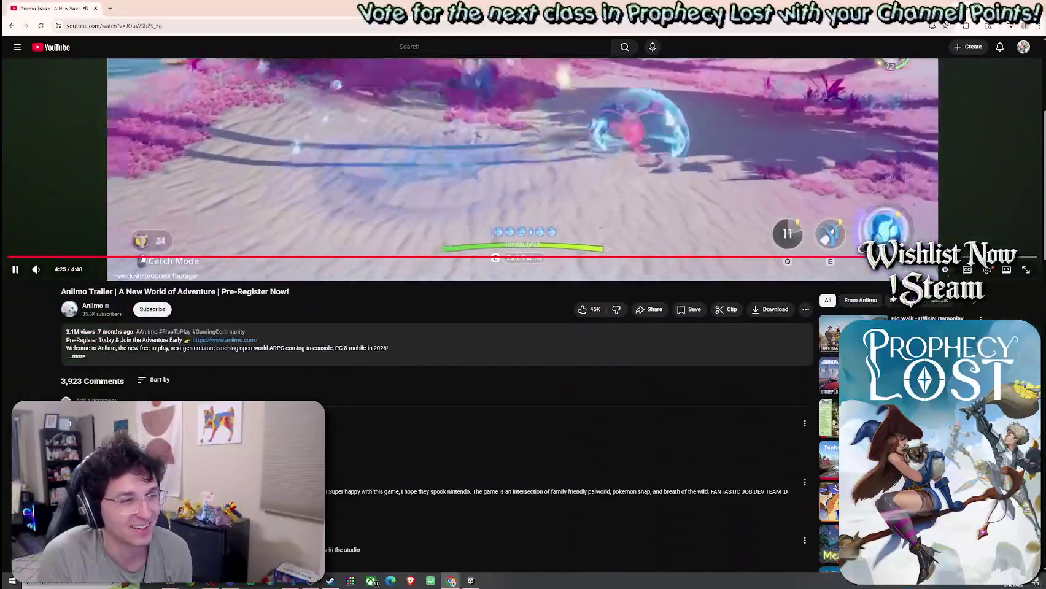
pyautogui.scroll(4, 826, 515)
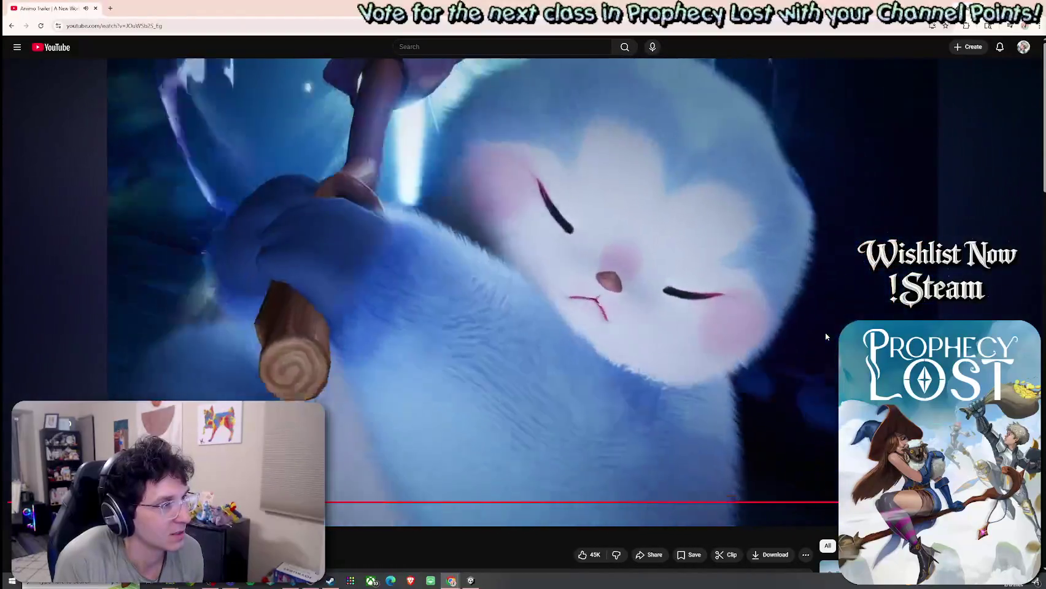
pyautogui.scroll(-3, 710, 305)
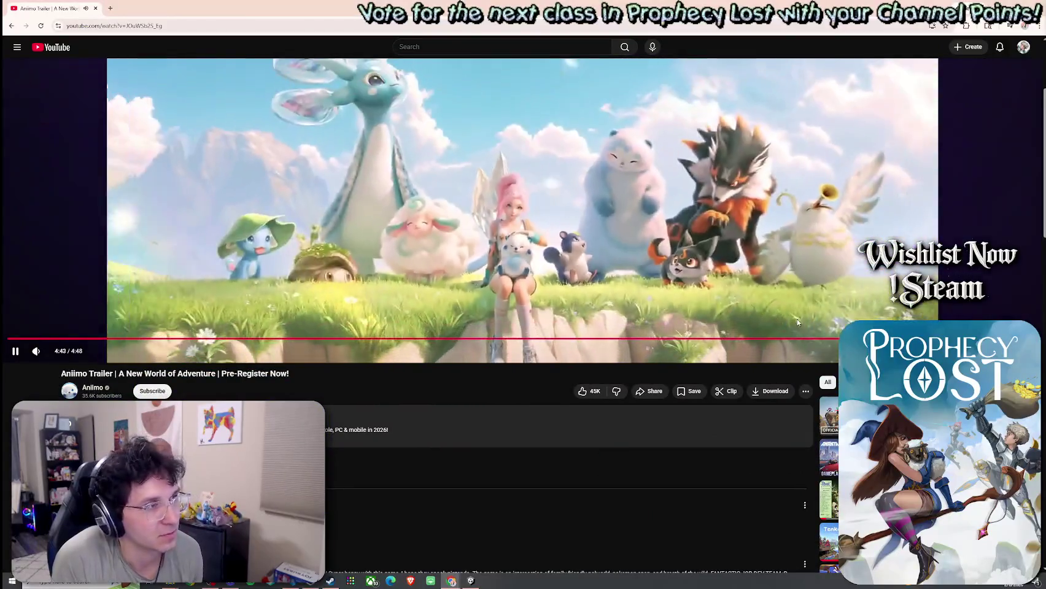
pyautogui.scroll(3, 810, 302)
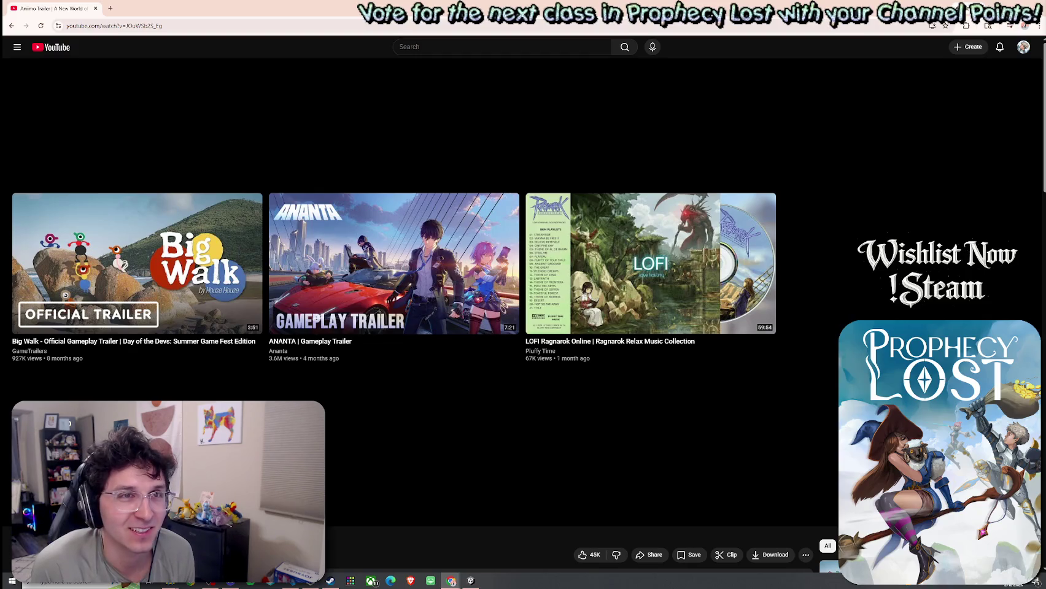
pyautogui.scroll(-5, 980, 212)
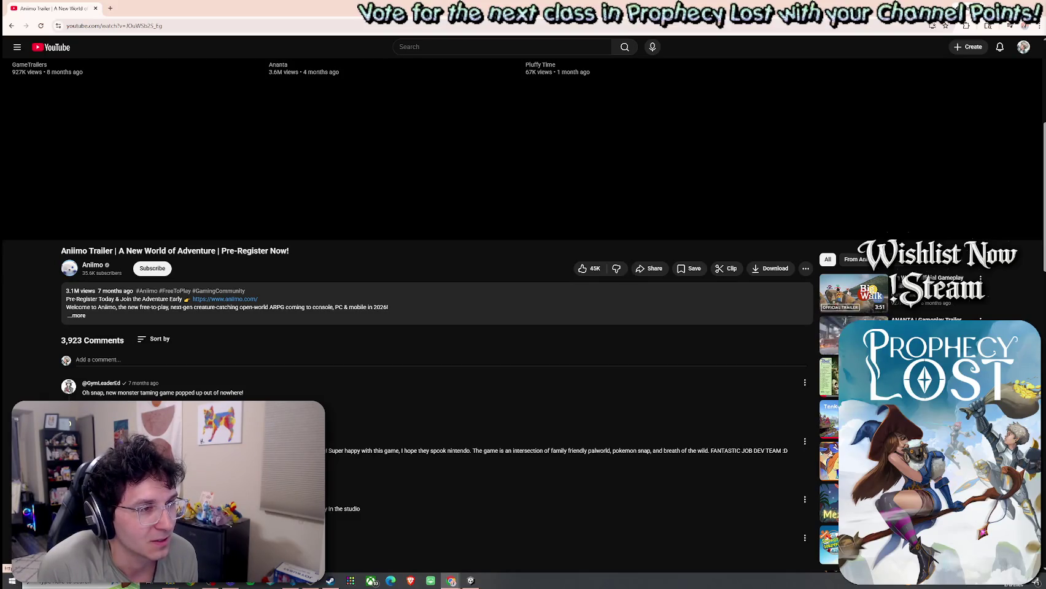
# Step: Open the ANANTA | Gameplay Trailer from the suggested videos
pyautogui.click(829, 337)
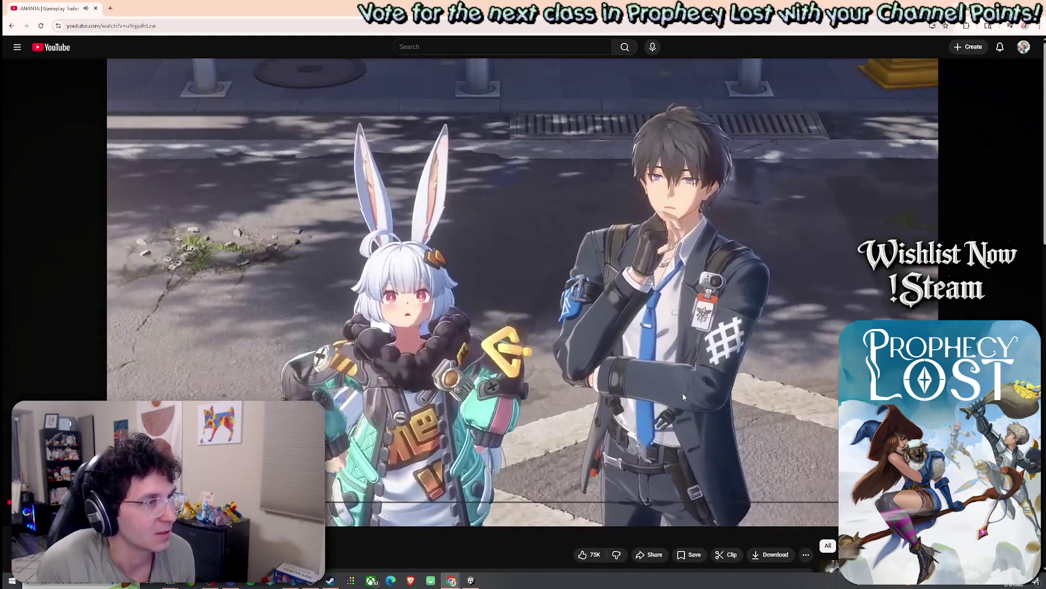
pyautogui.scroll(-5, 686, 385)
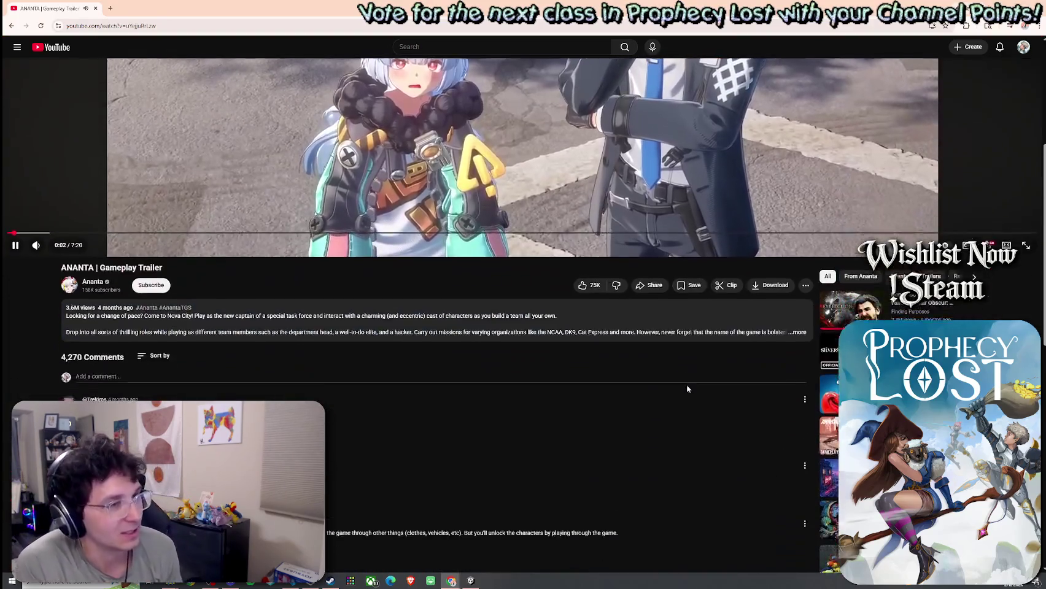
pyautogui.scroll(-1, 687, 389)
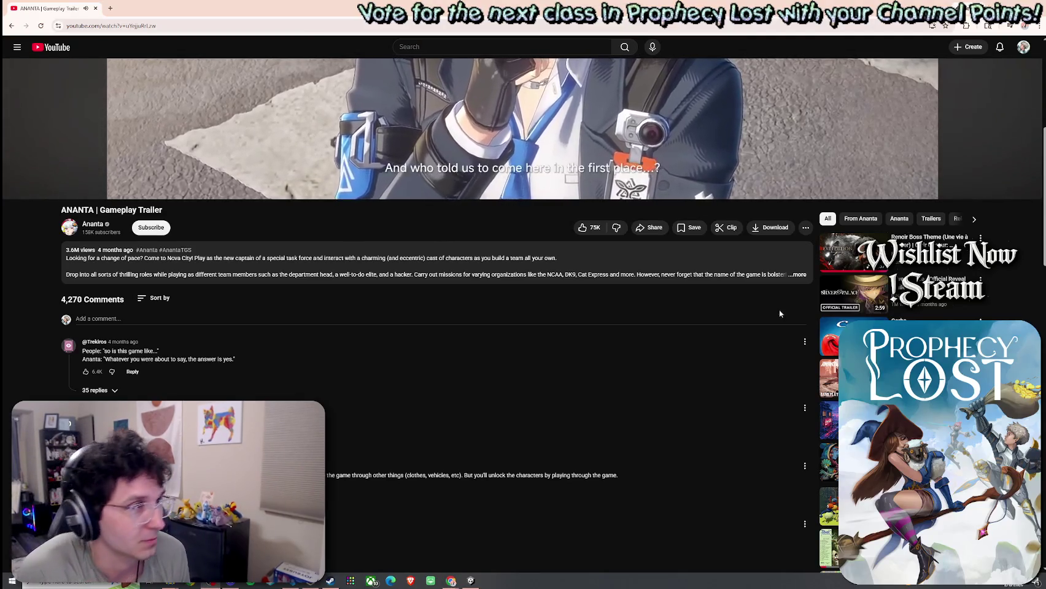
pyautogui.scroll(6, 779, 314)
# Step: Pause the ANANTA trailer at 0:08 and browse its 4,270 comments
pyautogui.click(742, 385)
pyautogui.scroll(-1, 826, 448)
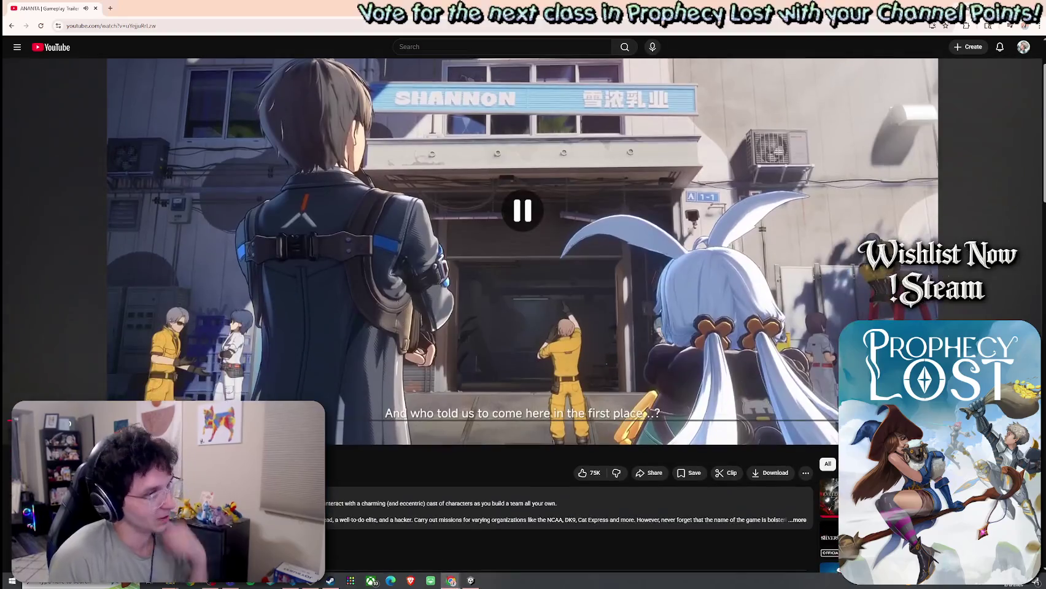
pyautogui.scroll(-3, 825, 449)
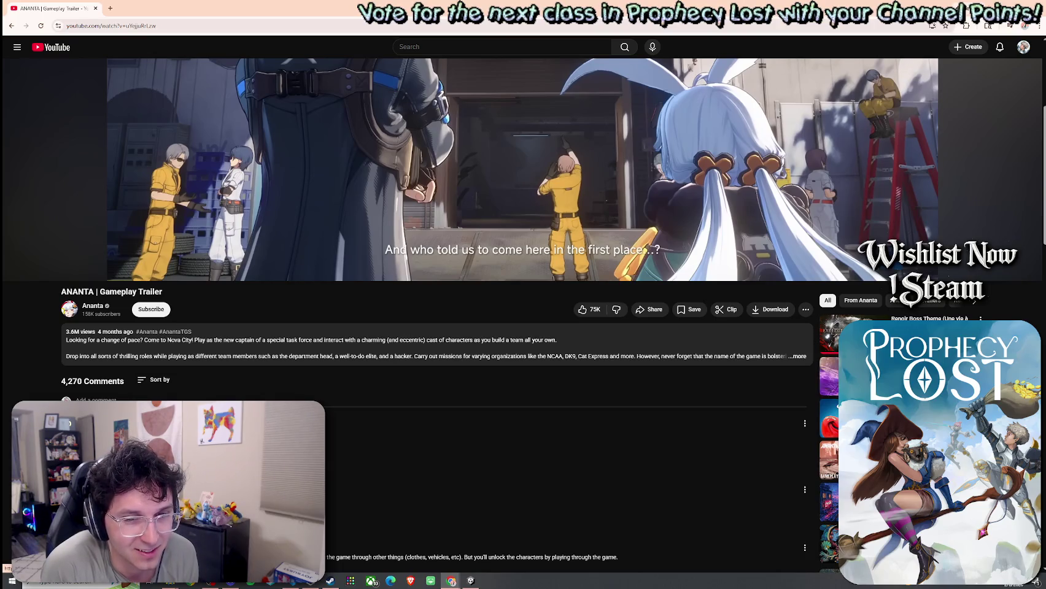
pyautogui.scroll(-2, 826, 237)
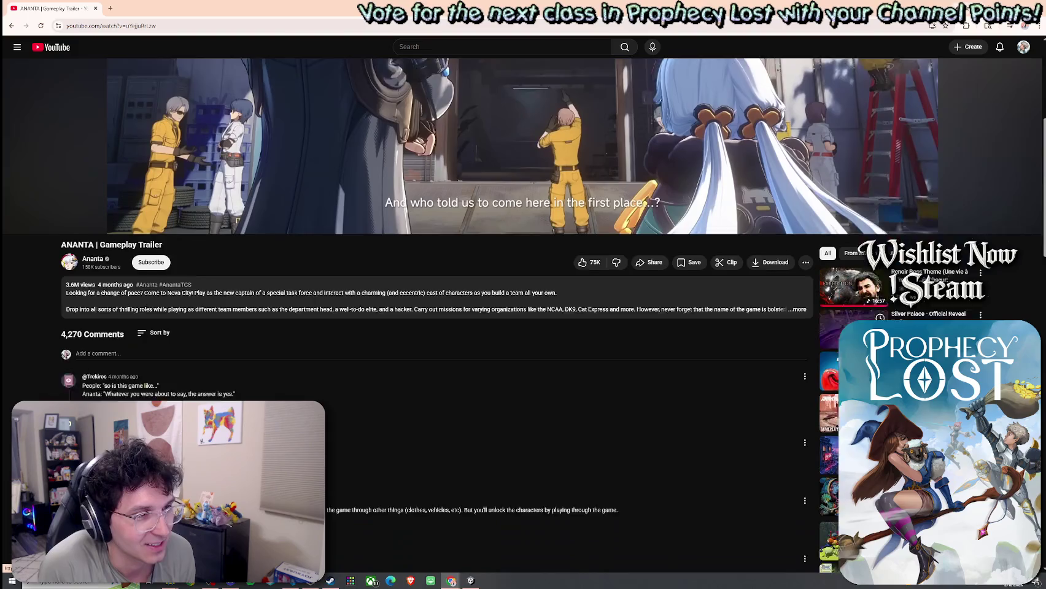
pyautogui.scroll(-1, 826, 202)
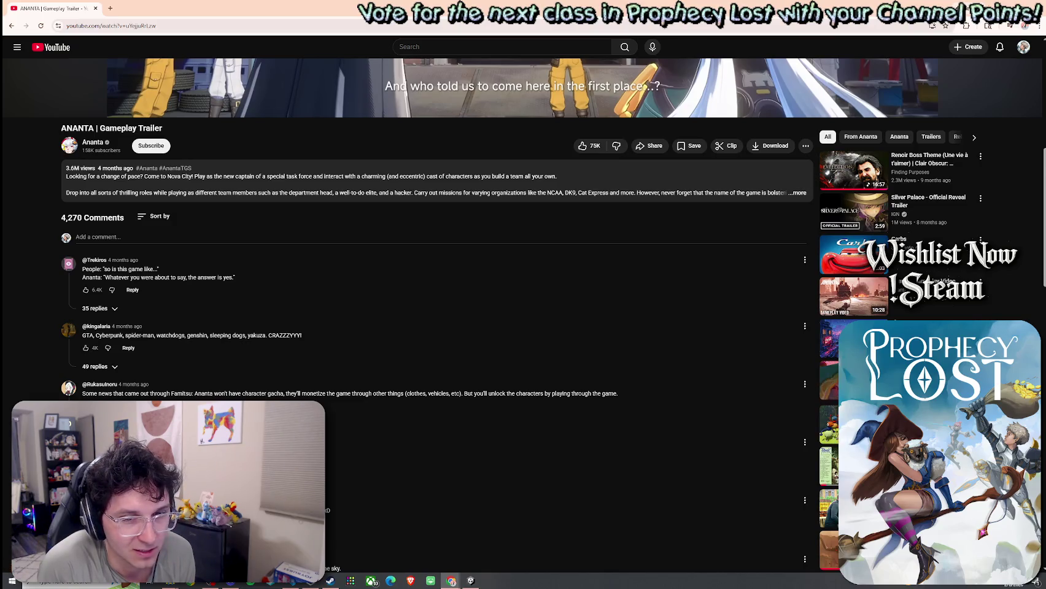
pyautogui.scroll(10, 678, 353)
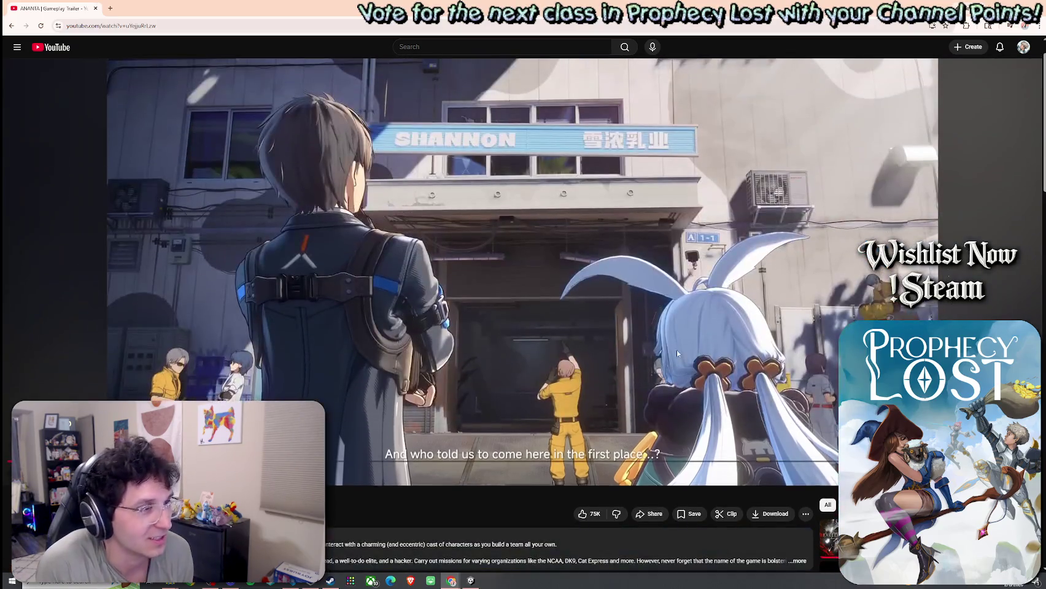
pyautogui.click(614, 413)
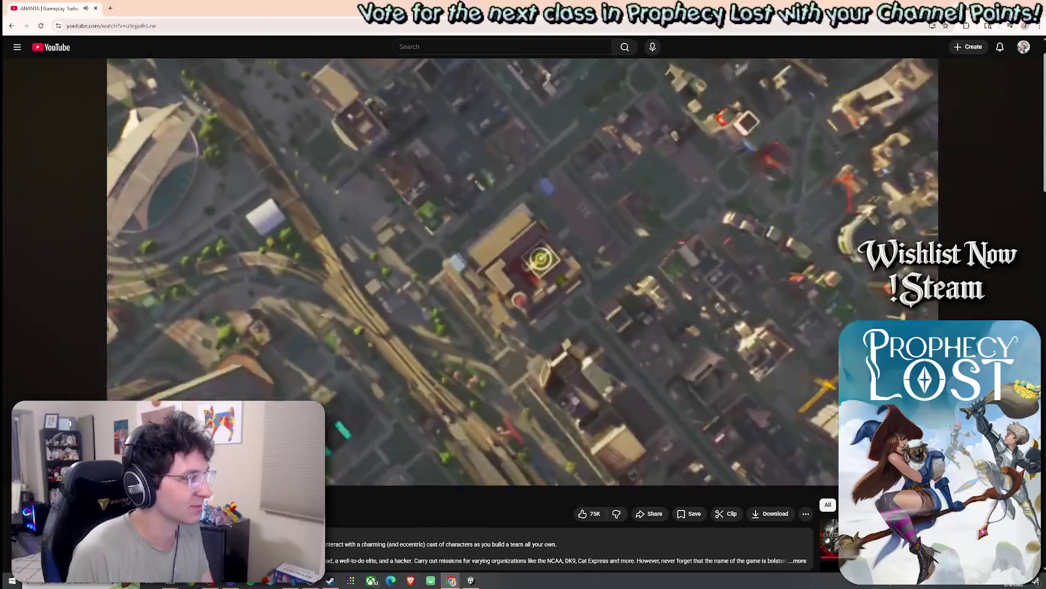
# Step: Expand the ANANTA trailer's description with '...more', read it, and return to the player
pyautogui.scroll(-3, 240, 368)
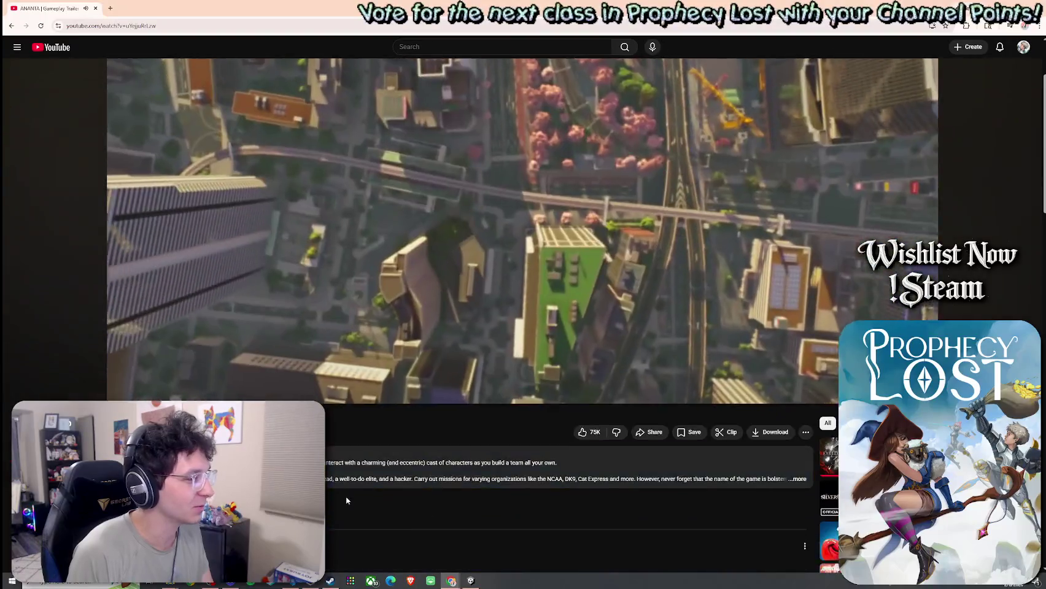
pyautogui.click(240, 354)
pyautogui.scroll(-2, 113, 373)
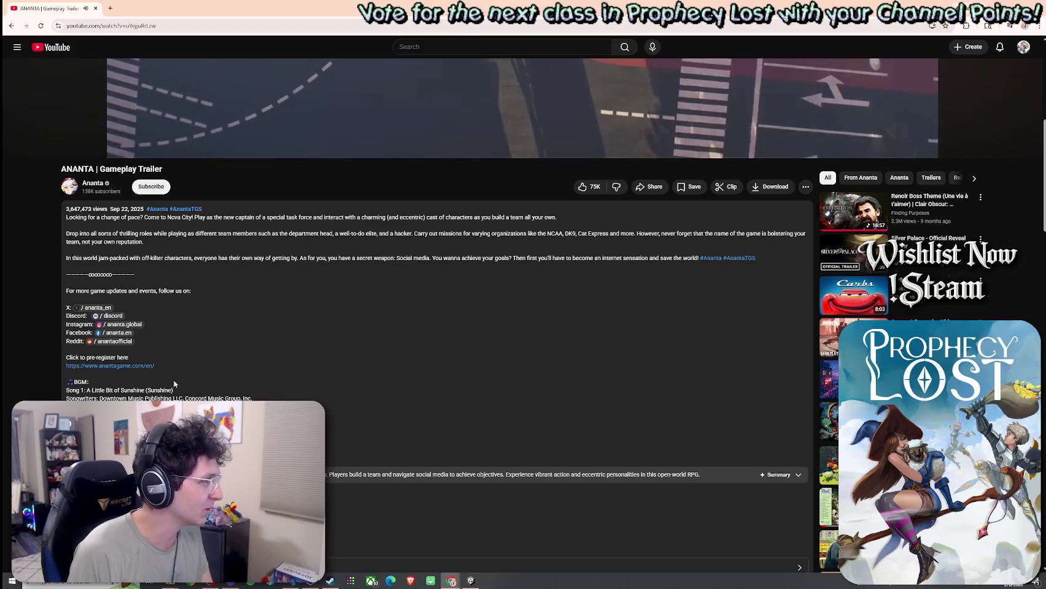
pyautogui.scroll(6, 85, 356)
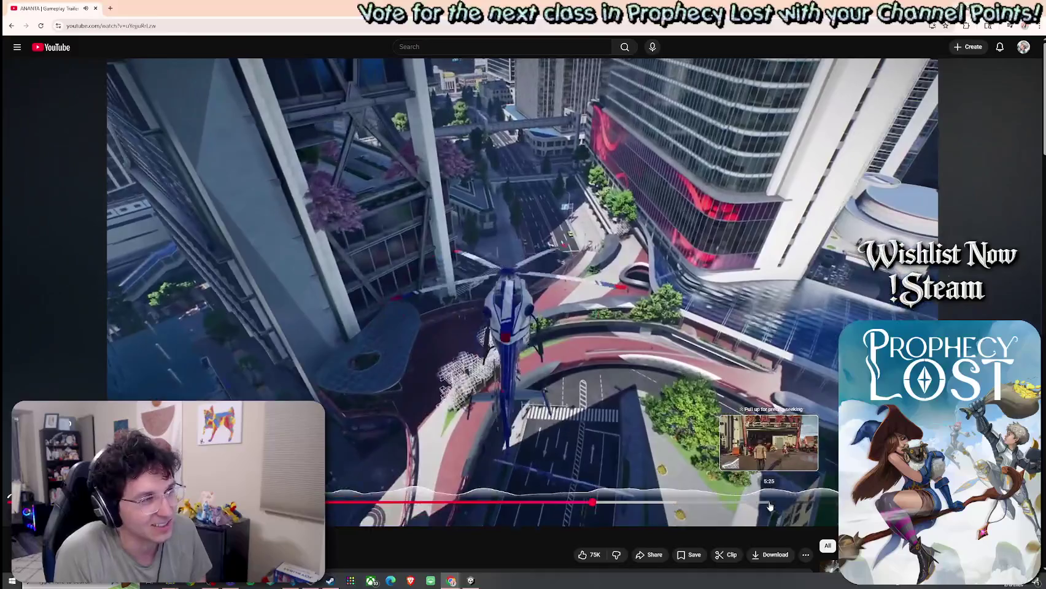
# Step: Seek the ANANTA trailer to 7:01 of 7:20 and pause at its end screen
pyautogui.click(770, 505)
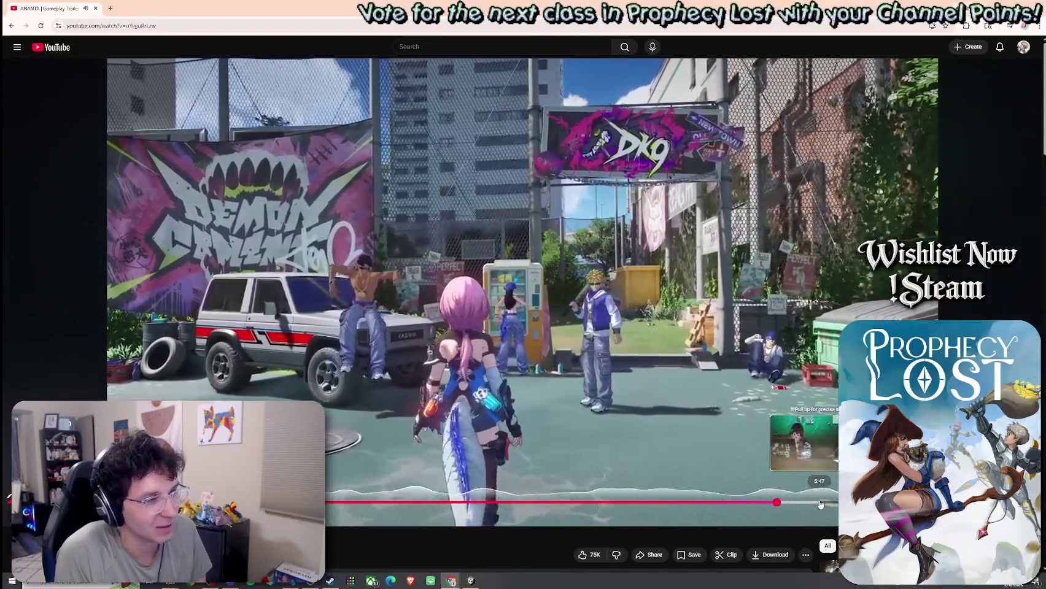
pyautogui.click(820, 503)
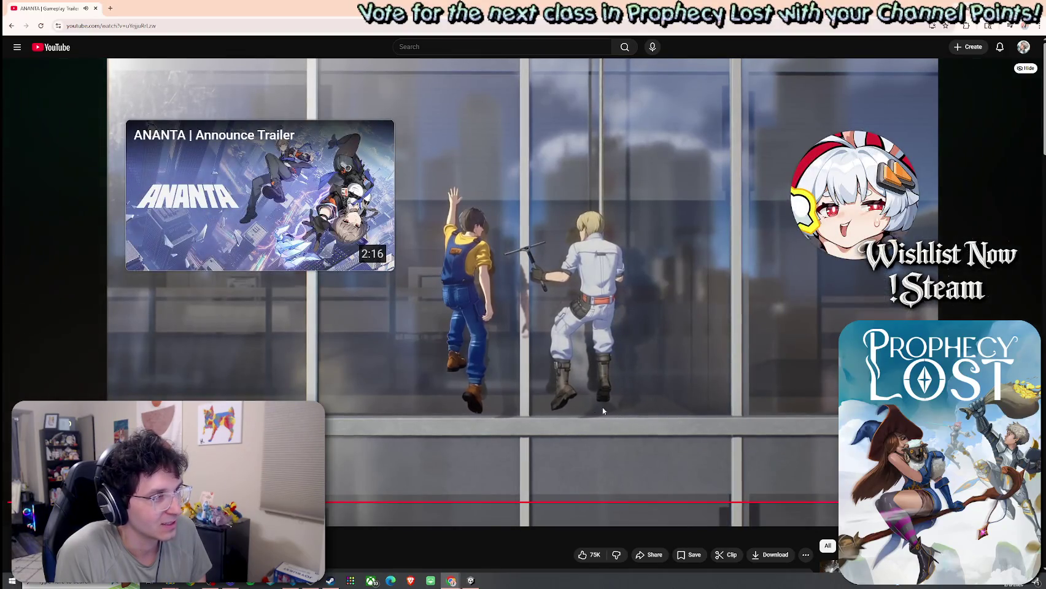
pyautogui.click(591, 436)
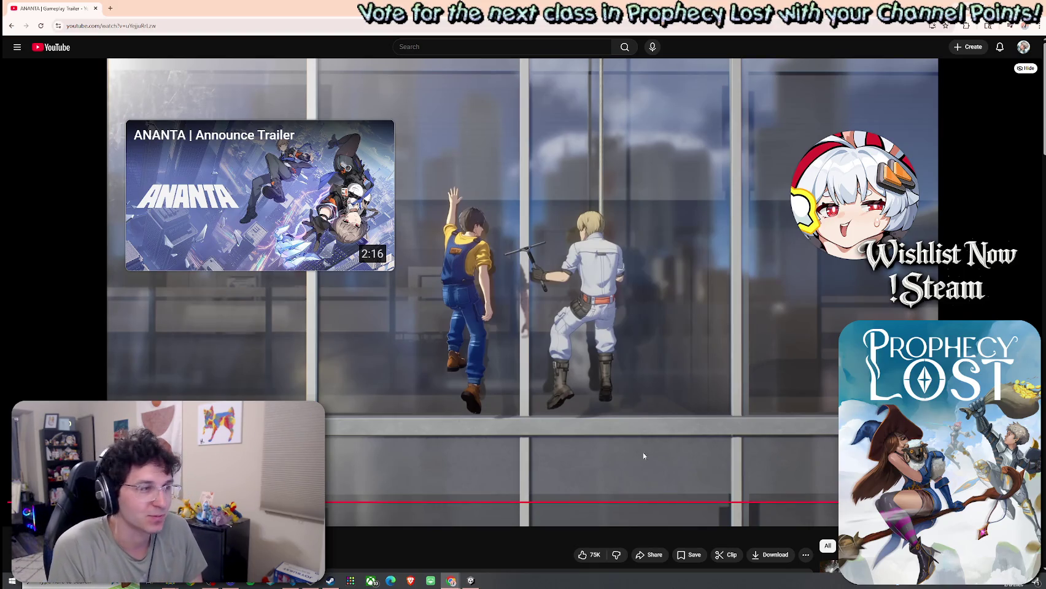
pyautogui.scroll(-3, 643, 465)
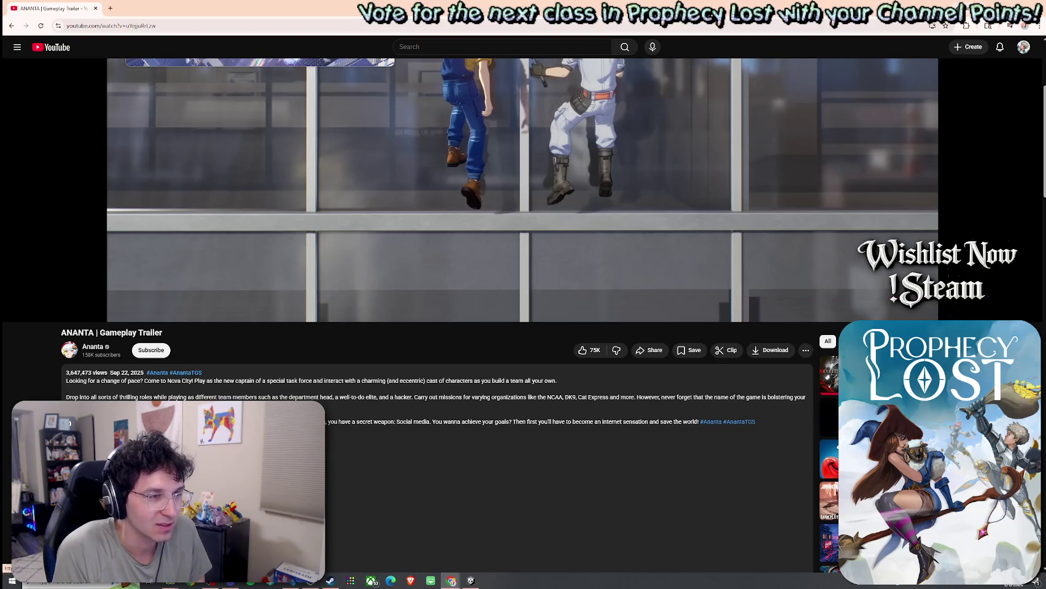
# Step: Scroll down through the ANANTA trailer's description and comments, then back toward the top
pyautogui.scroll(-1, 825, 325)
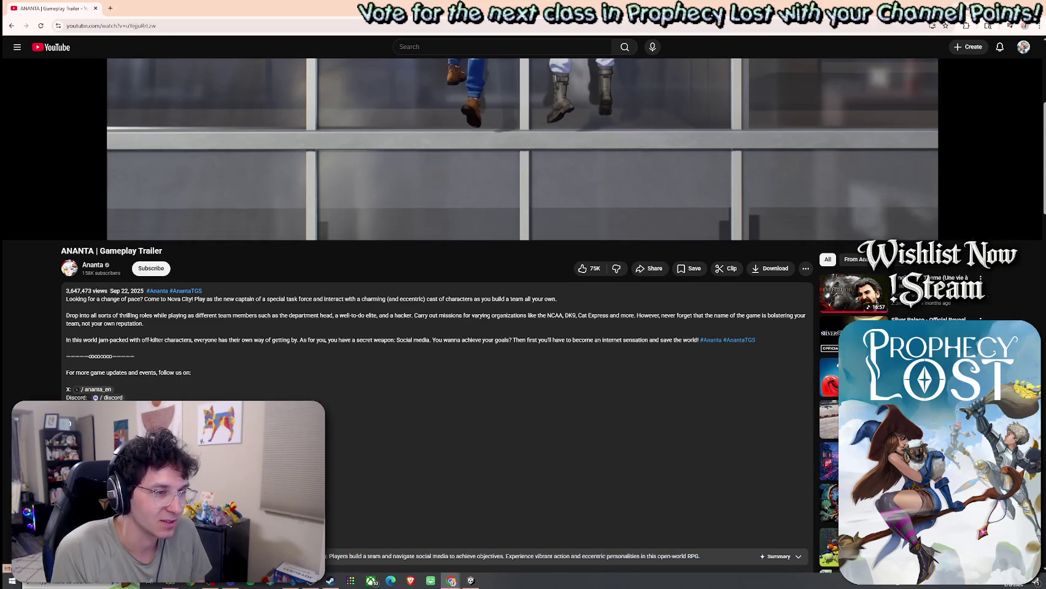
pyautogui.scroll(-2, 826, 325)
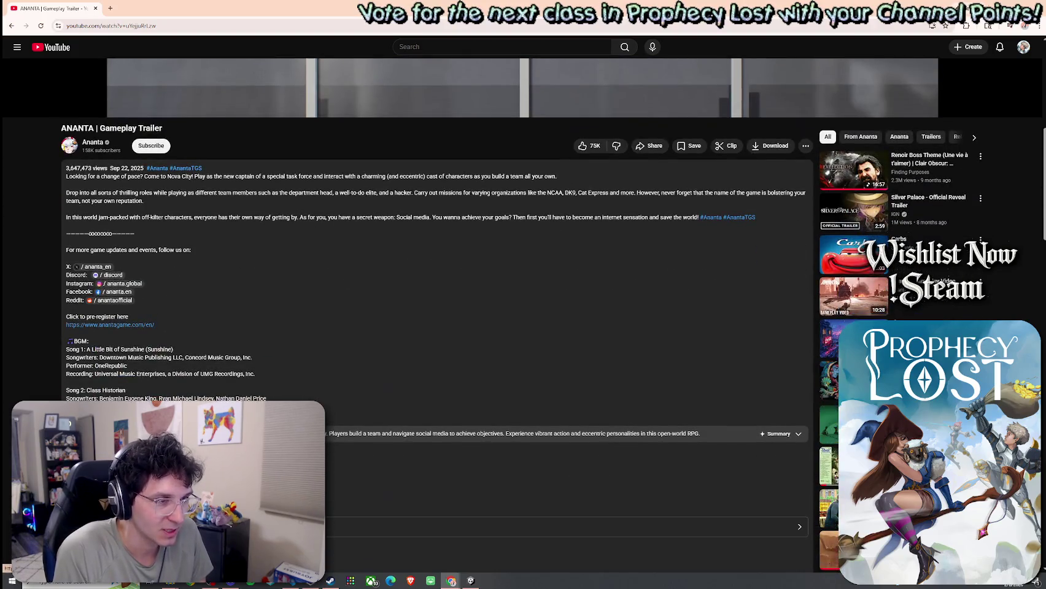
pyautogui.scroll(-2, 825, 121)
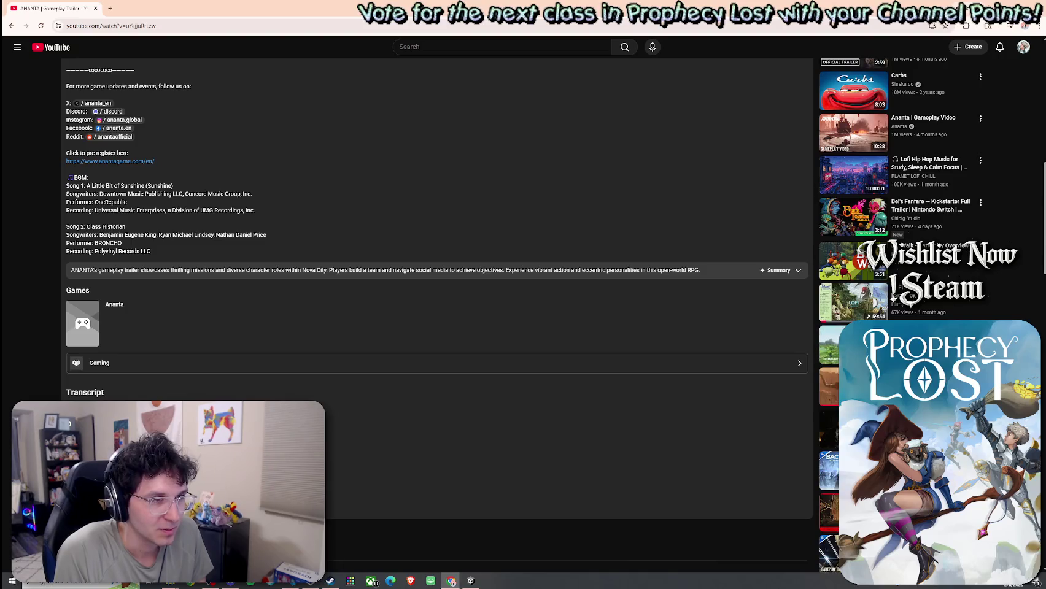
pyautogui.scroll(-1, 438, 307)
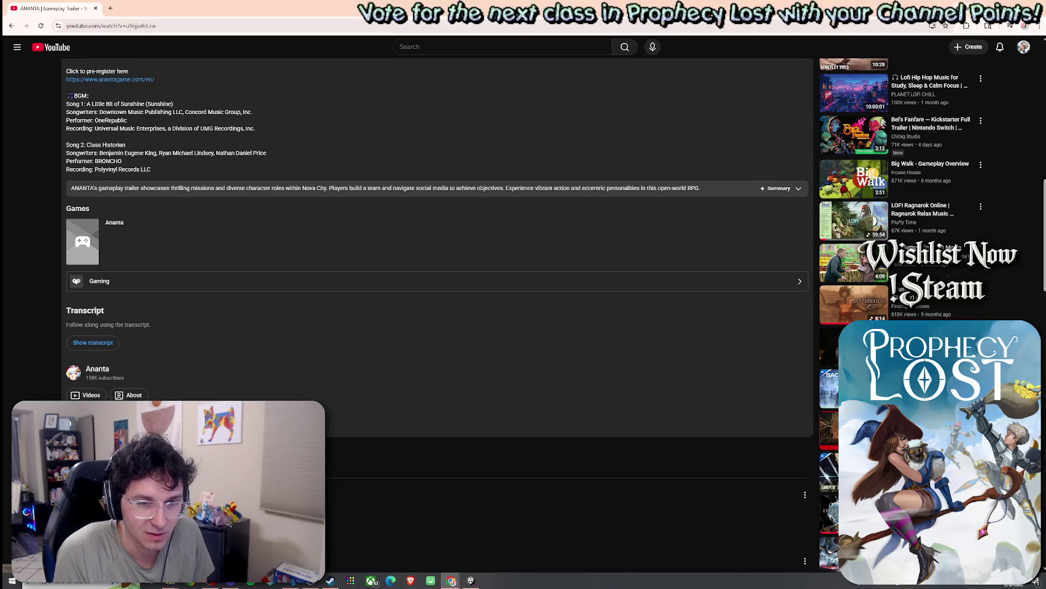
pyautogui.scroll(-2, 437, 276)
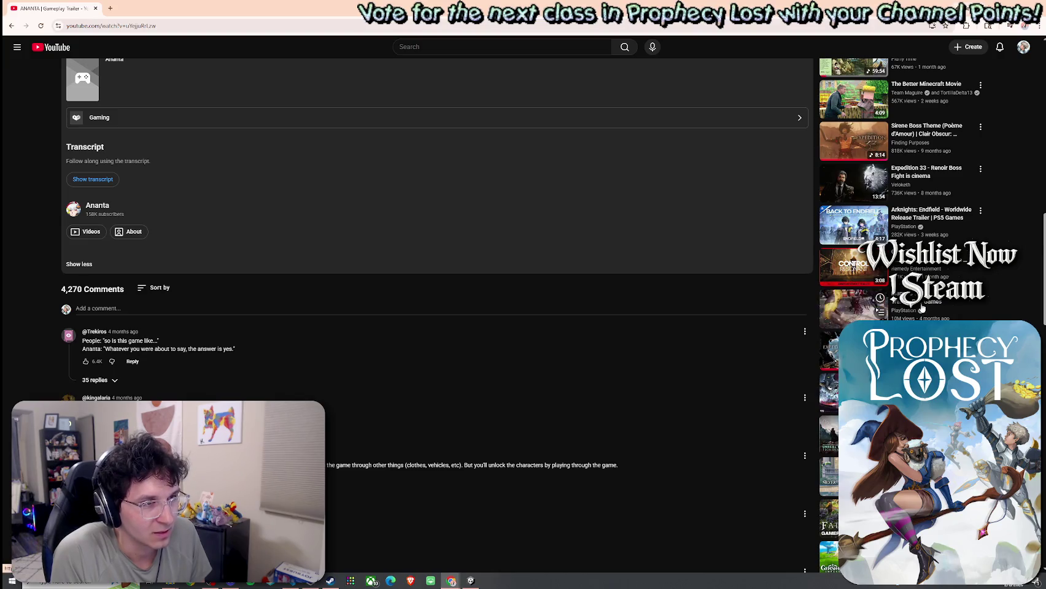
pyautogui.scroll(-3, 922, 308)
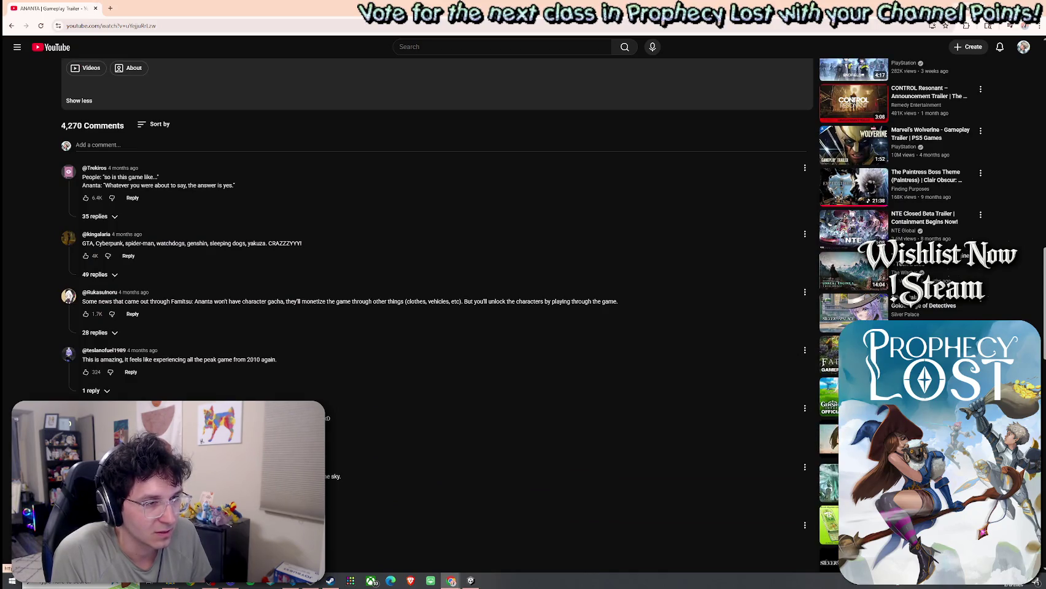
pyautogui.scroll(-2, 430, 316)
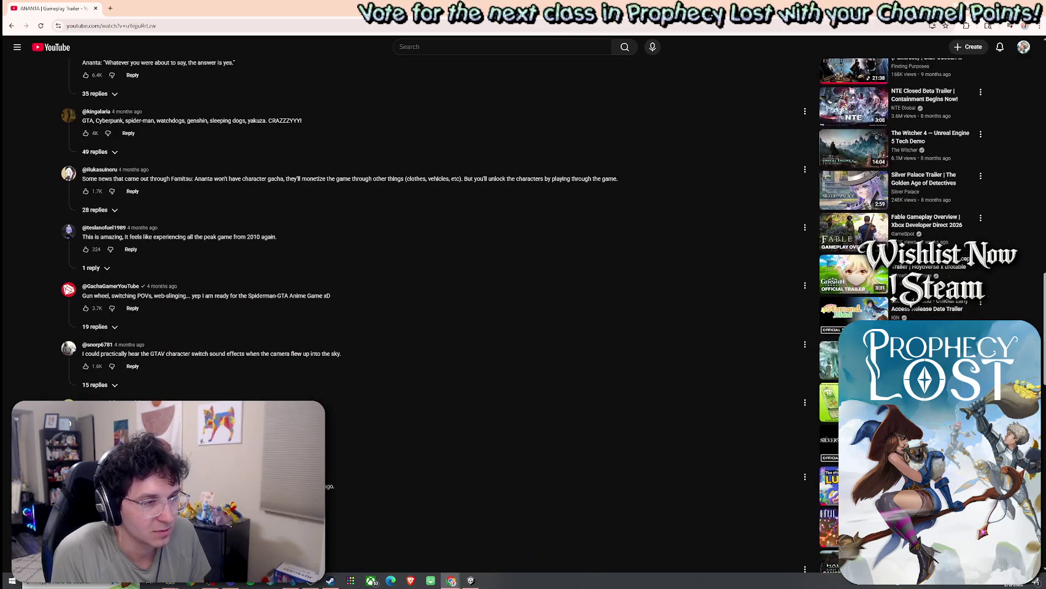
pyautogui.scroll(10, 645, 211)
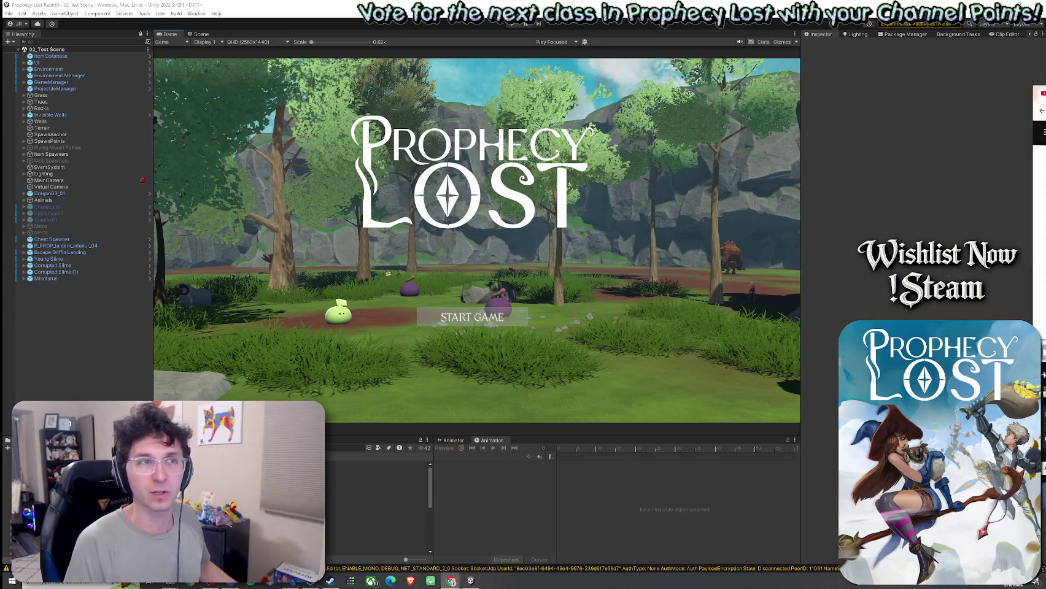
# Step: Return to Chrome and start playing the 'How to Make an Indie Game Trailer' video
pyautogui.hotkey('alt', 'Tab')
pyautogui.scroll(-3, 704, 317)
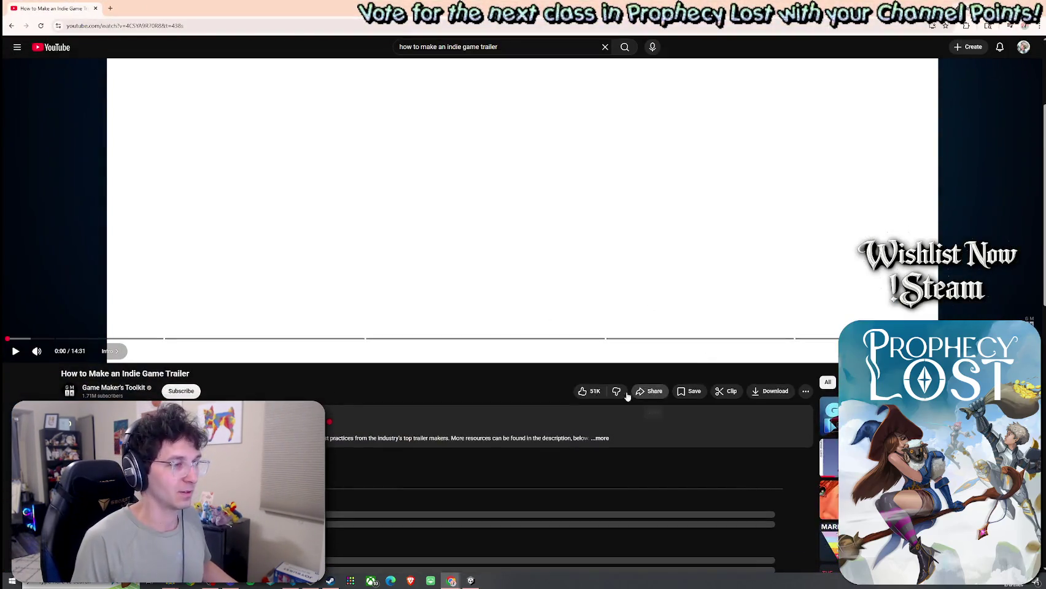
pyautogui.scroll(2, 486, 345)
pyautogui.scroll(-2, 371, 350)
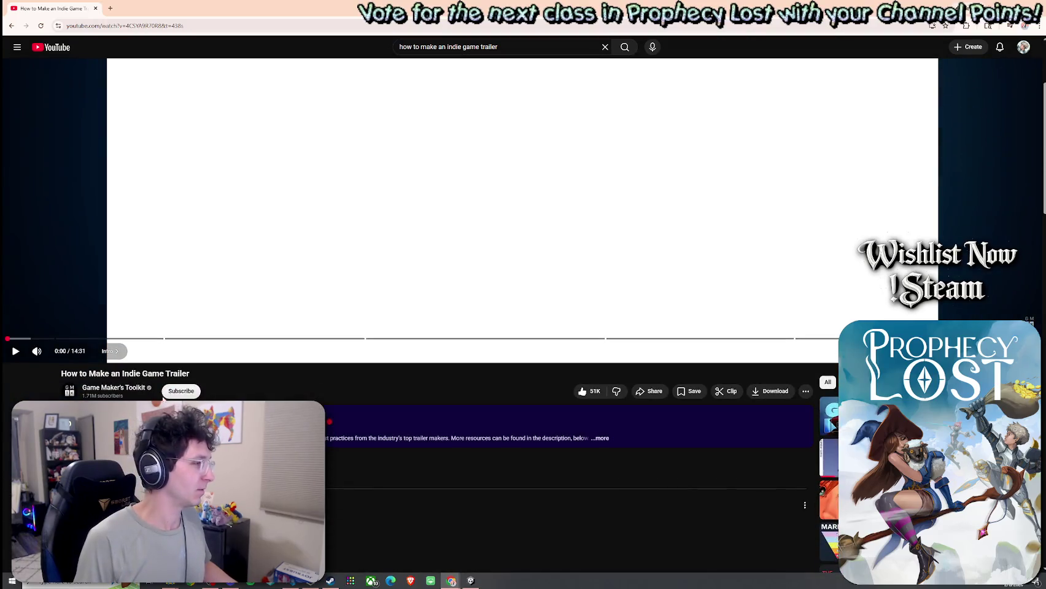
pyautogui.scroll(3, 360, 298)
pyautogui.click(575, 348)
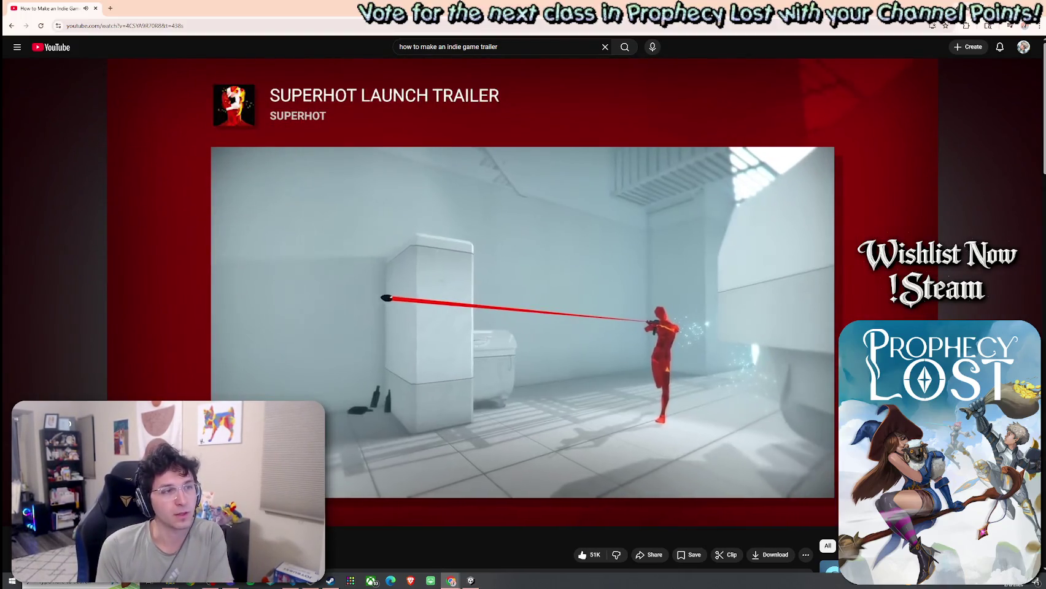
# Step: Pause the trailer guide as it moves through the Passive Fist and Obra Dinn examples
pyautogui.click(547, 414)
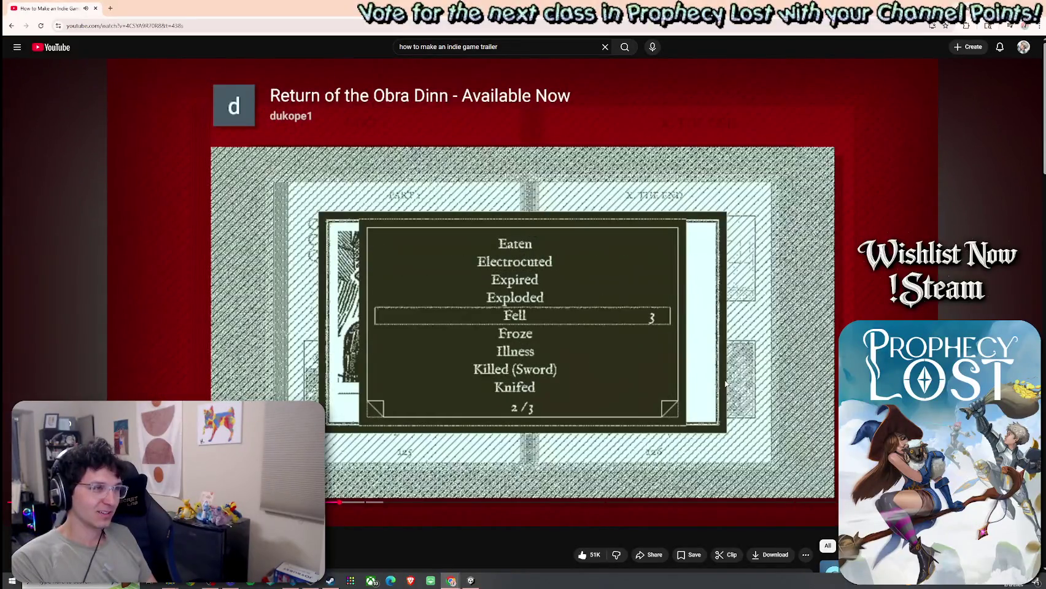
# Step: Pause on the Obra Dinn death-record card, then resume playback toward Quadrilateral Cowboy
pyautogui.click(700, 384)
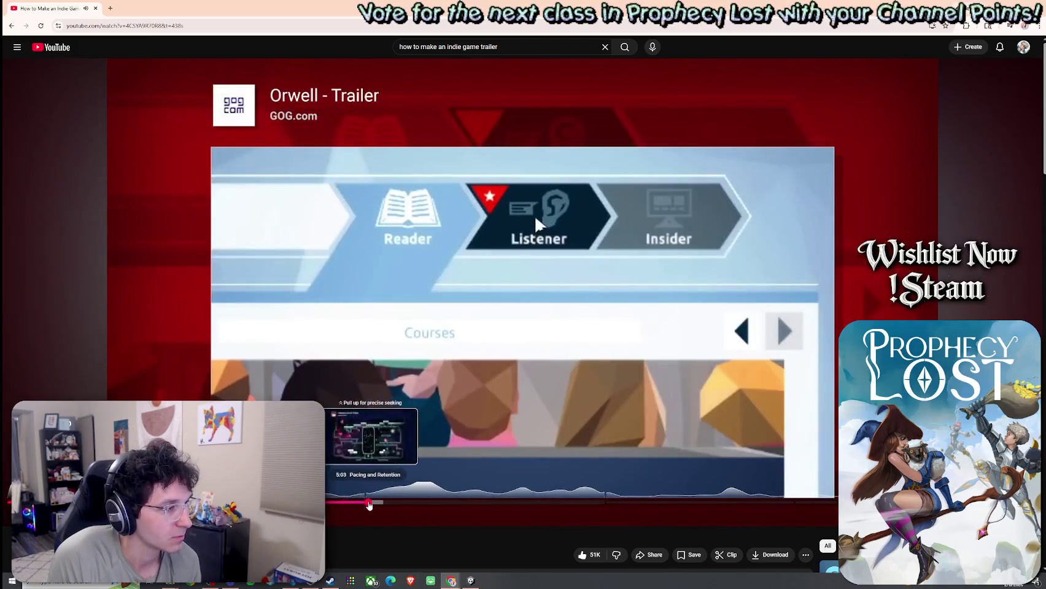
pyautogui.click(372, 502)
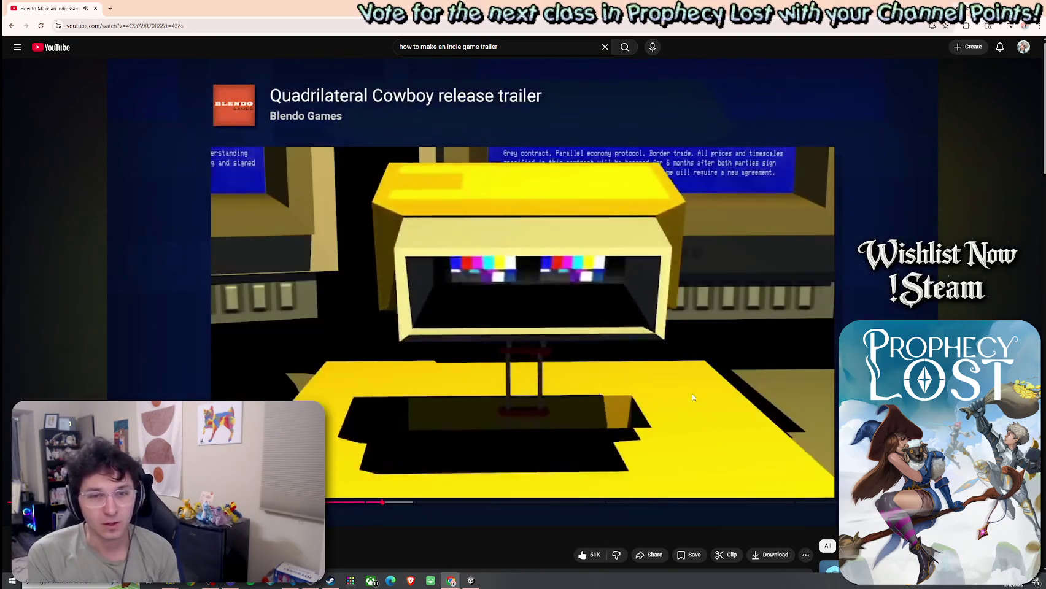
# Step: Pause on the Quadrilateral Cowboy clip and again on the Spelunky 2 gameplay footage
pyautogui.click(687, 432)
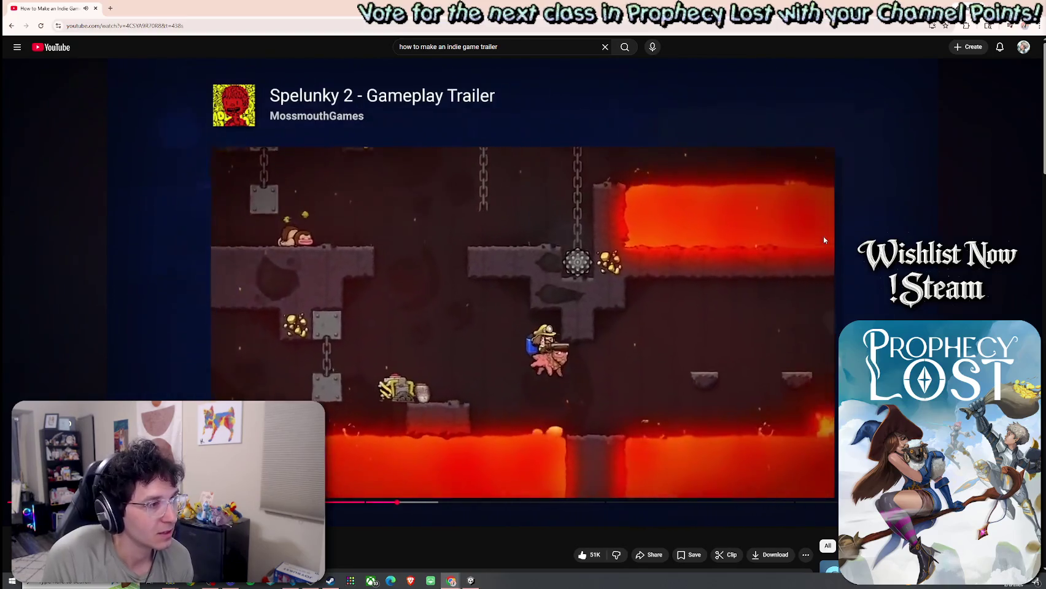
pyautogui.click(807, 237)
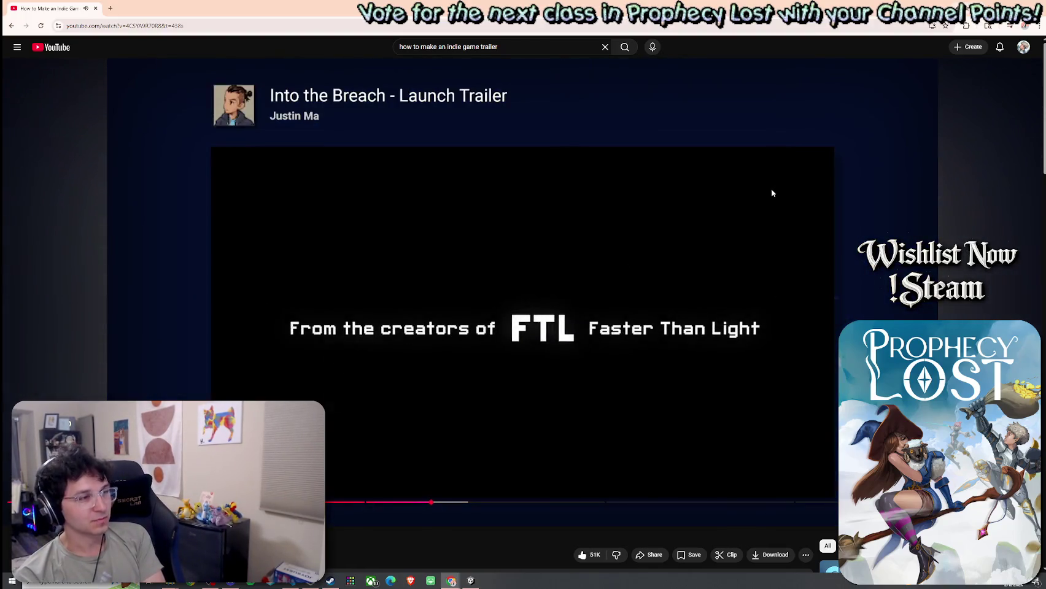
# Step: Pause on the Assault Android Cactus trailer, then resume playback past Into the Breach
pyautogui.click(771, 194)
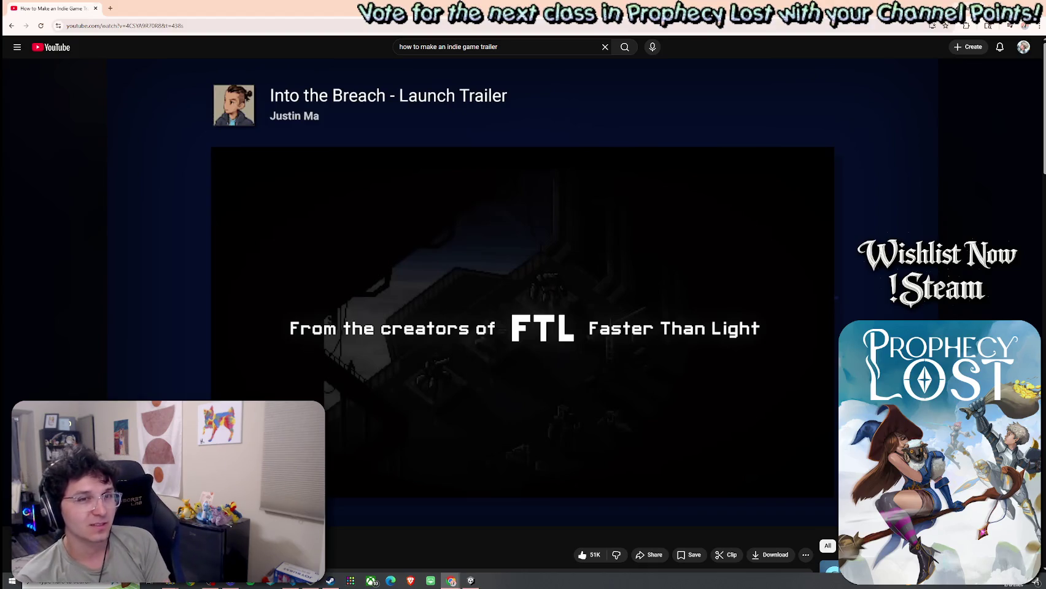
pyautogui.click(593, 249)
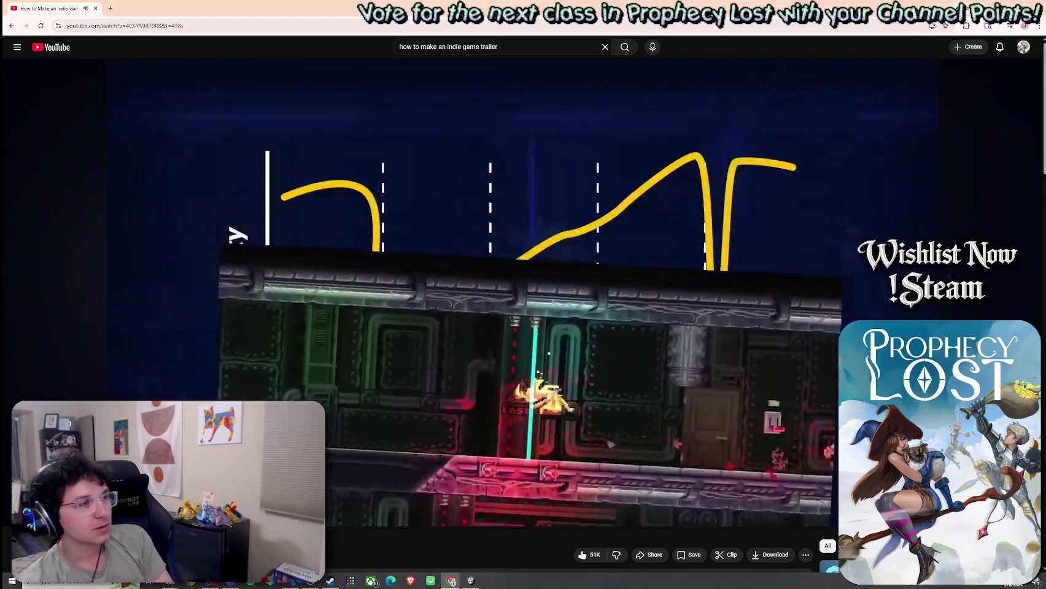
# Step: Pause on the intensity graph showing cold open, introduction, escalation, climax and button
pyautogui.click(442, 175)
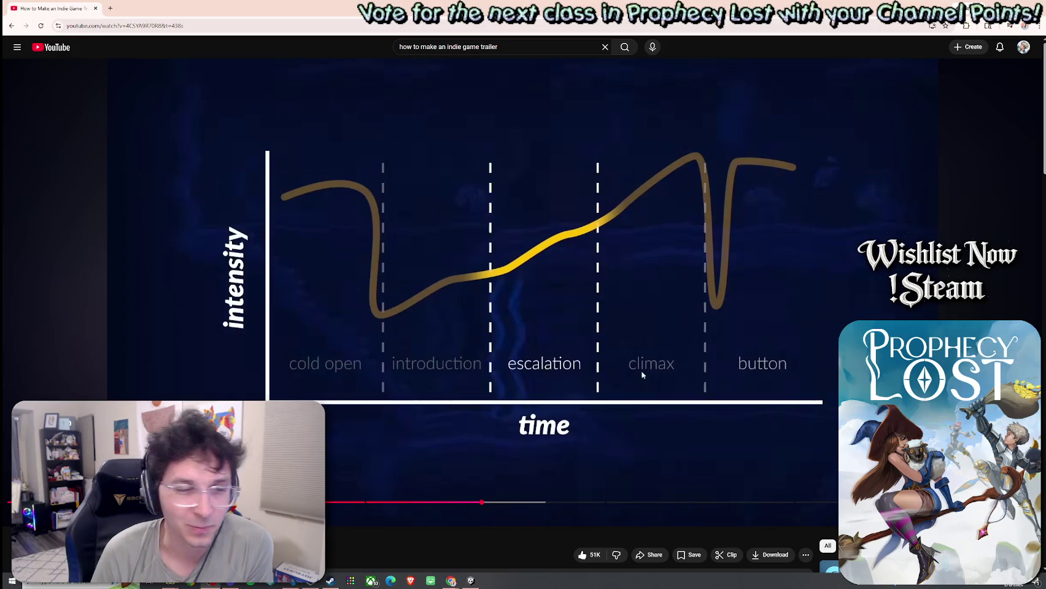
# Step: Scroll down the page and open 'Haste: Gameplay Trailer' from the sidebar
pyautogui.scroll(-3, 643, 375)
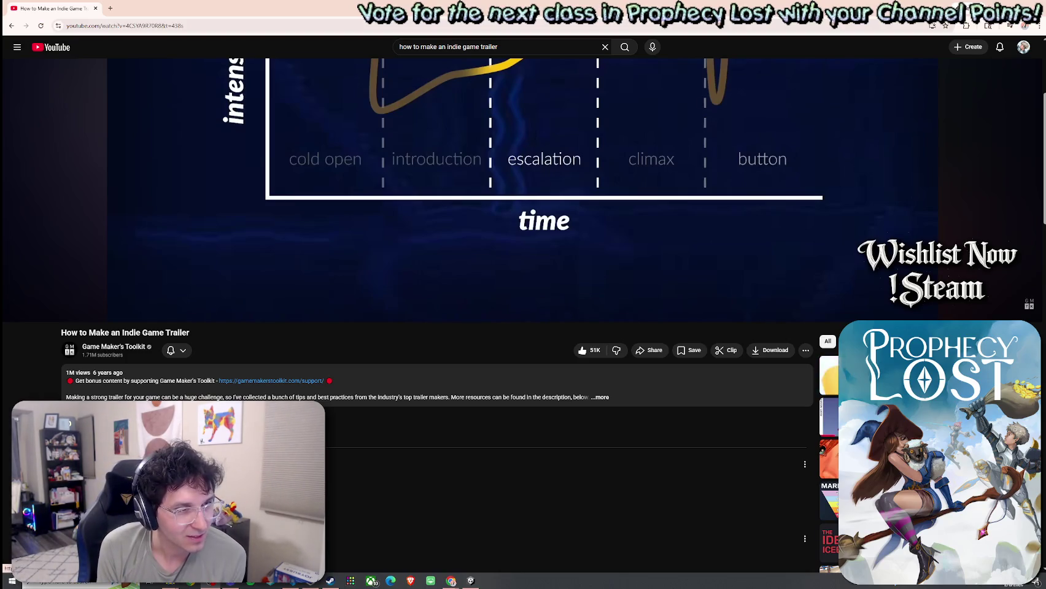
pyautogui.scroll(-5, 826, 325)
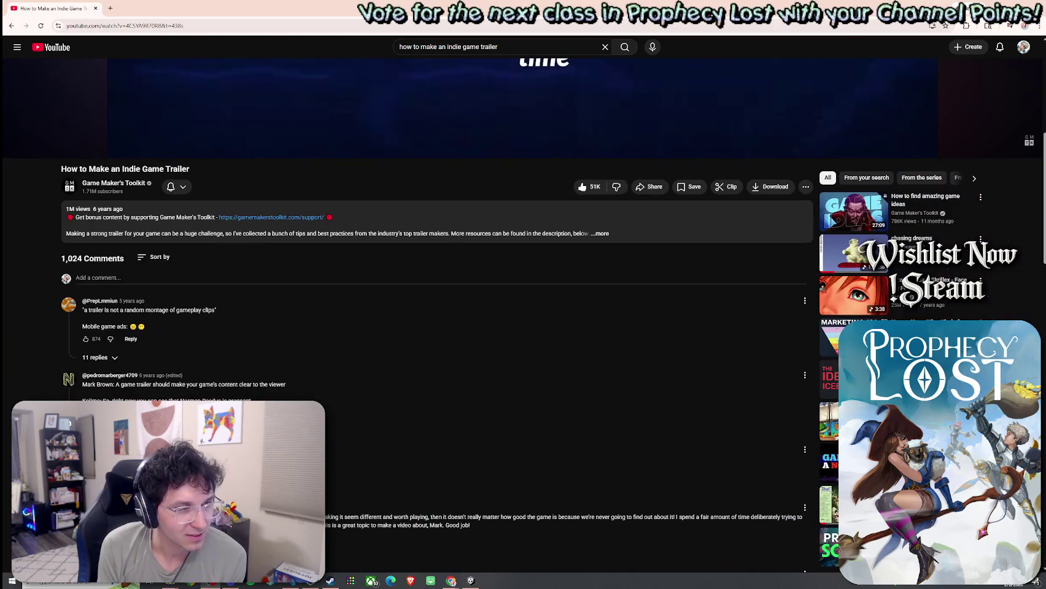
pyautogui.scroll(-3, 826, 161)
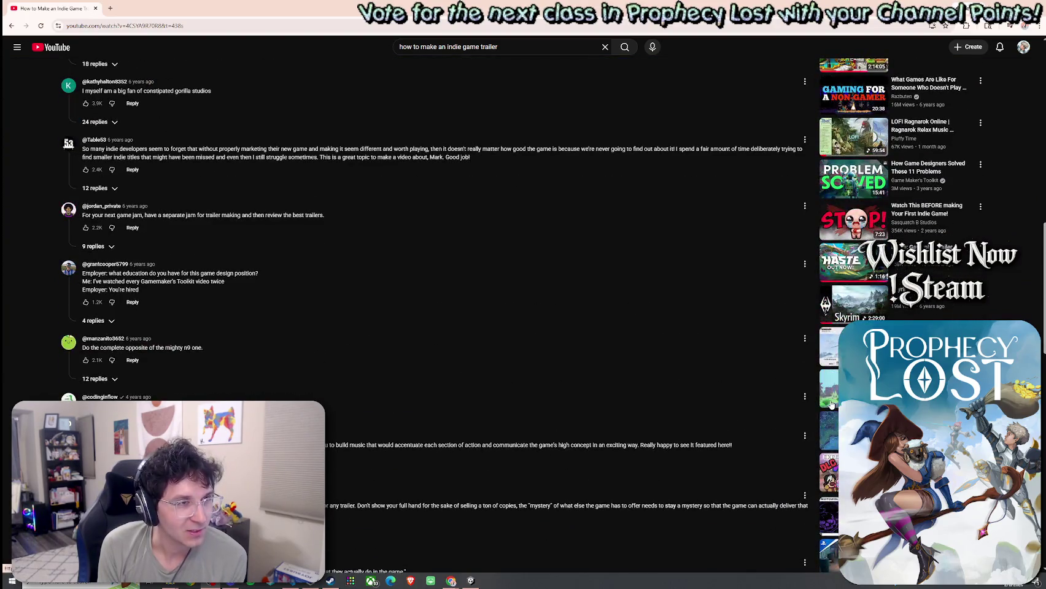
pyautogui.click(853, 261)
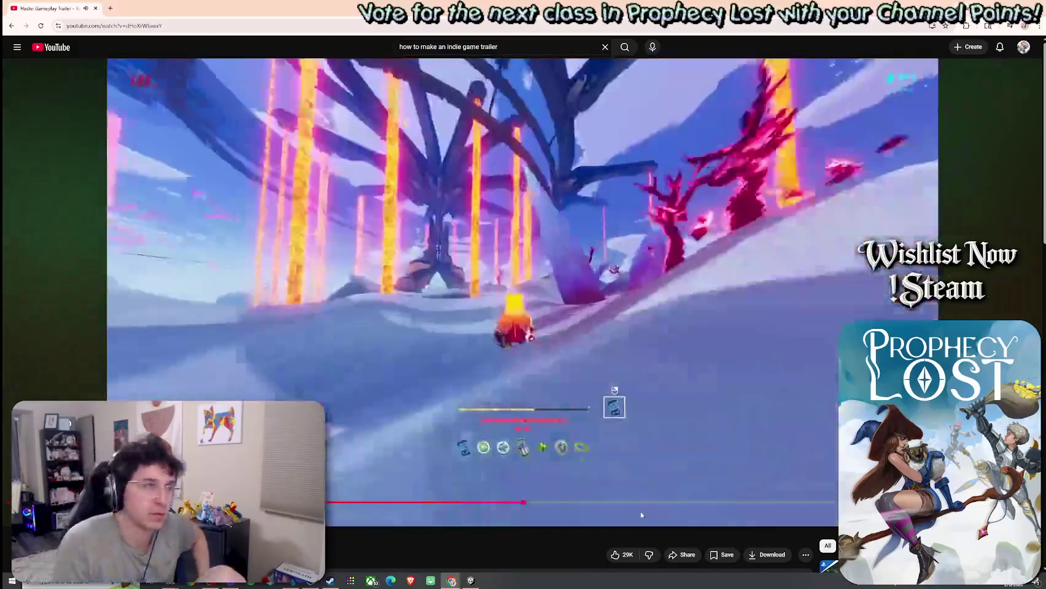
# Step: Pause and resume the Haste trailer, stopping mid-scene and on the desert track scene
pyautogui.click(464, 395)
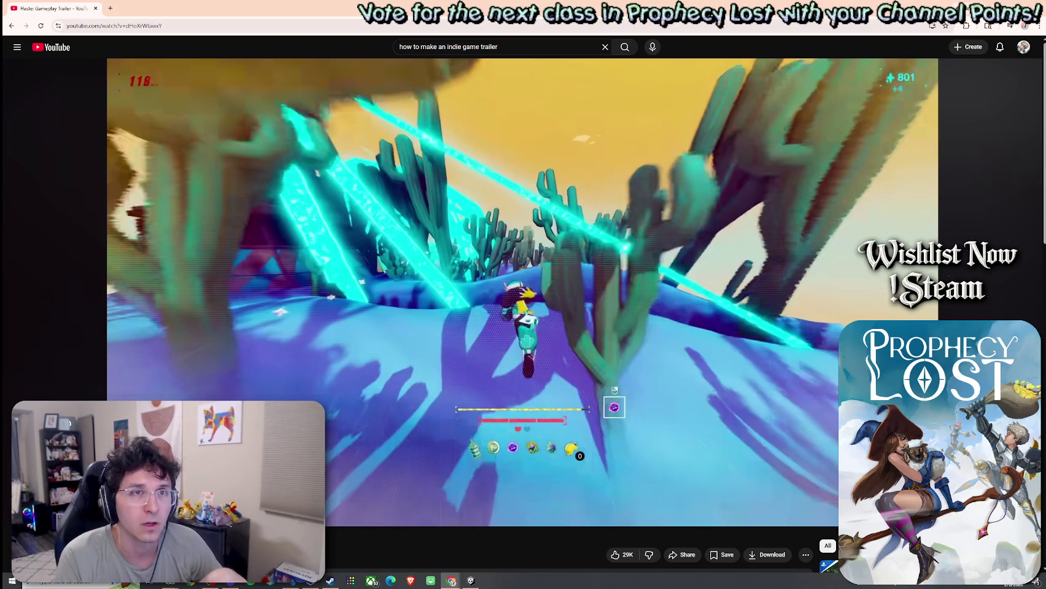
pyautogui.click(789, 156)
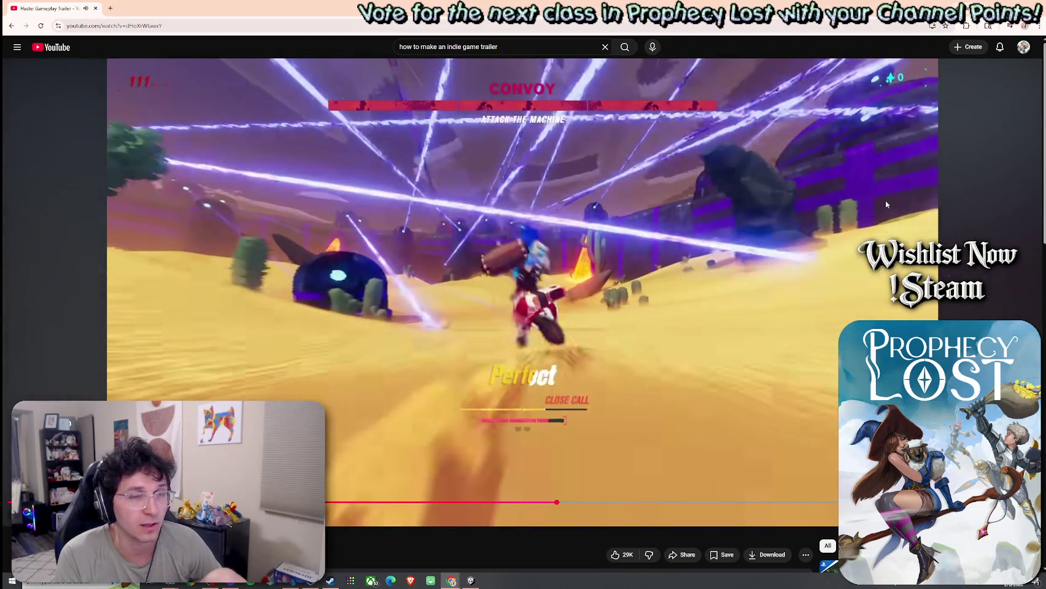
pyautogui.click(801, 249)
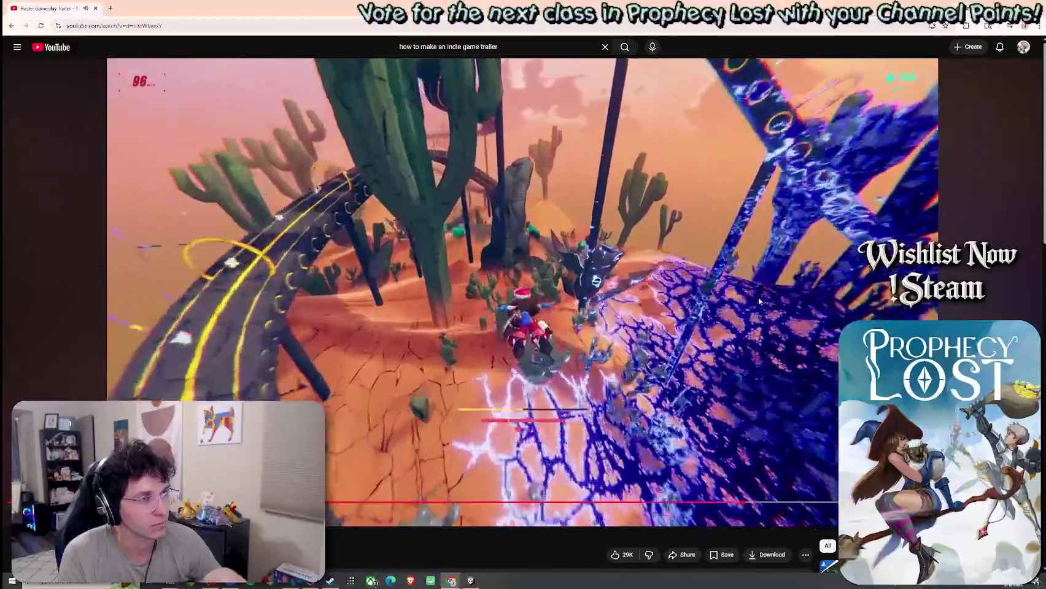
pyautogui.click(759, 301)
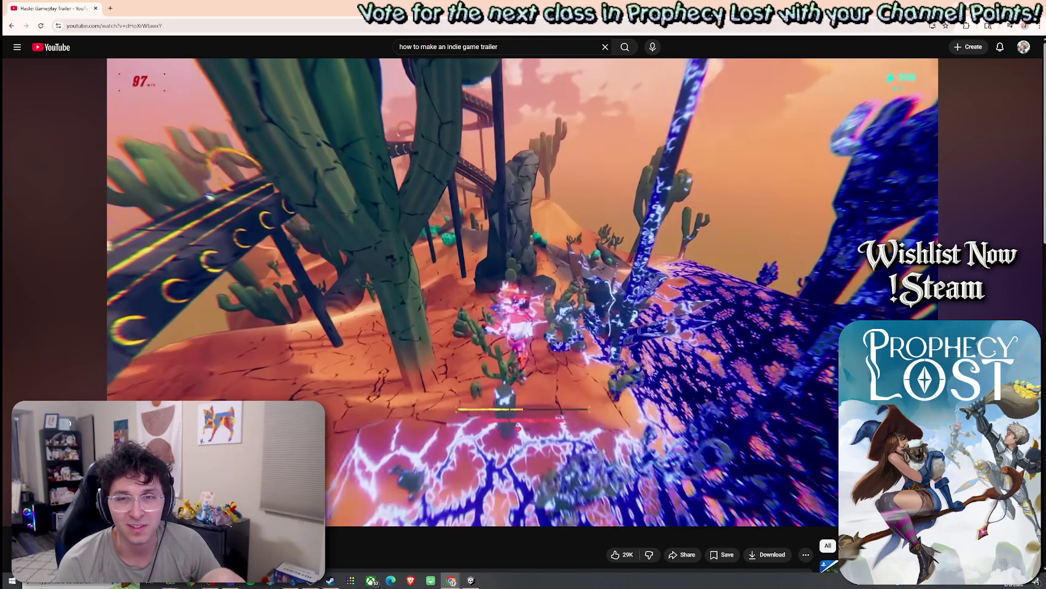
pyautogui.click(739, 337)
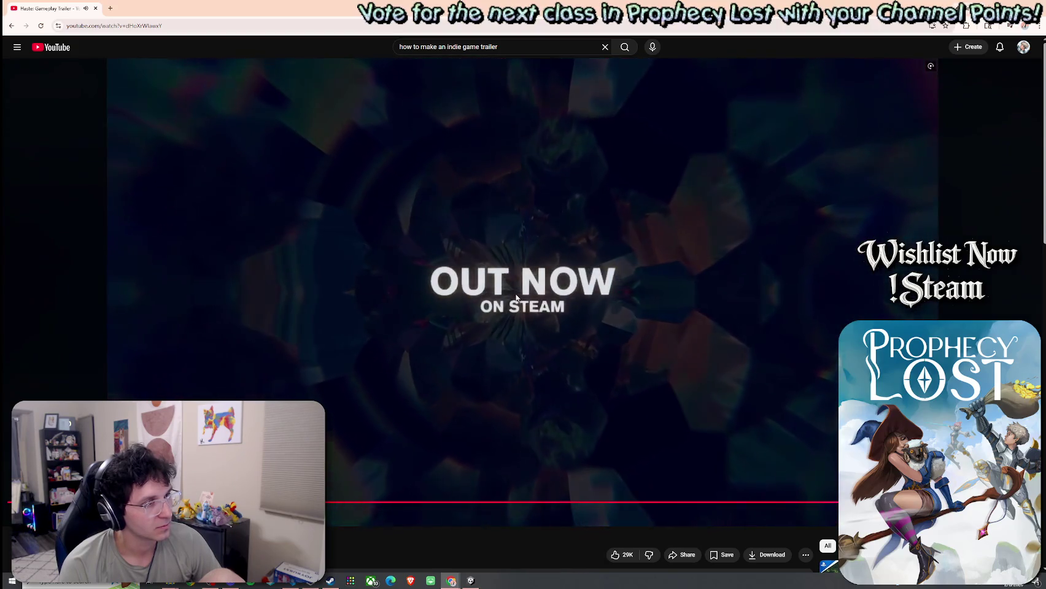
# Step: Pause Haste on its Out Now on Steam end card and scroll through the viewer comments
pyautogui.click(568, 346)
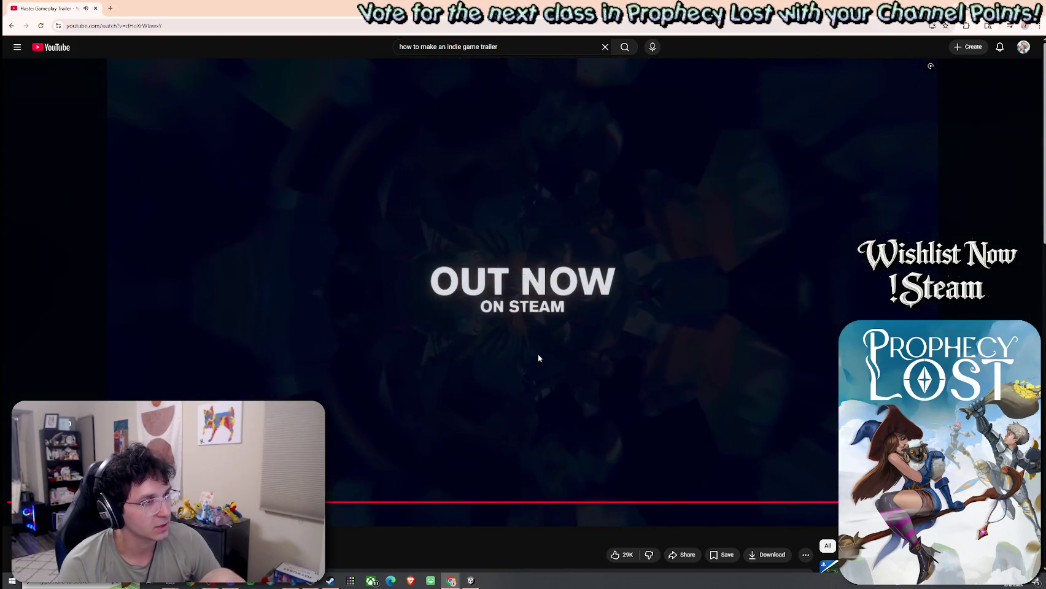
pyautogui.scroll(-4, 526, 344)
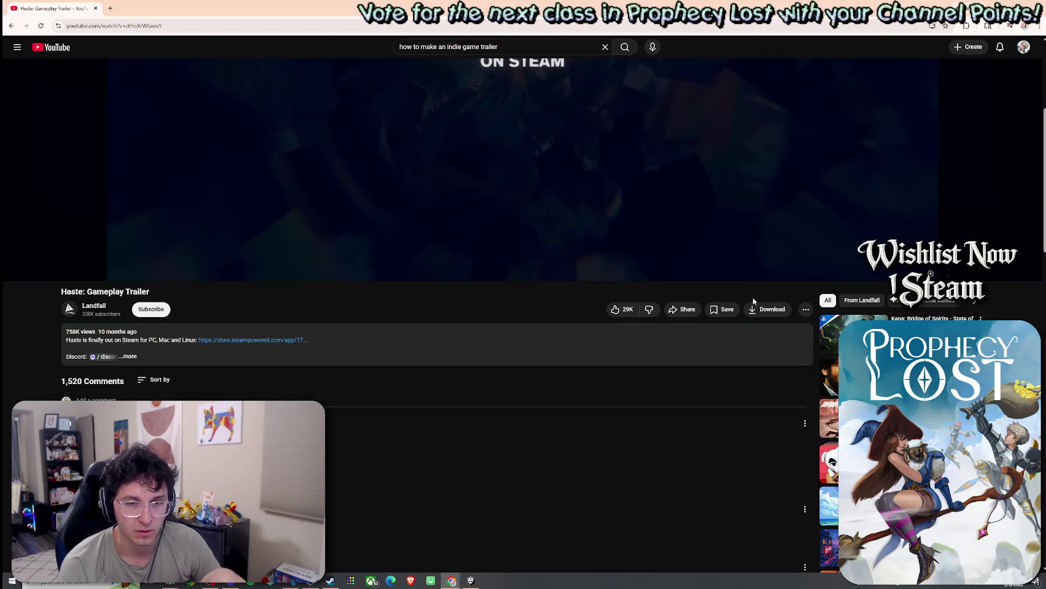
pyautogui.scroll(3, 754, 300)
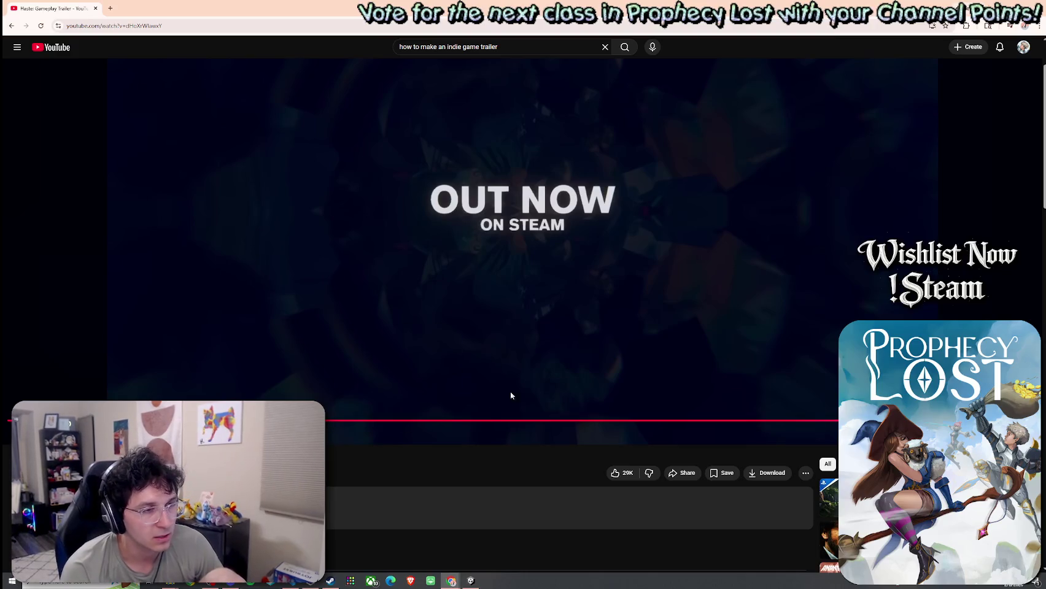
pyautogui.scroll(-3, 519, 381)
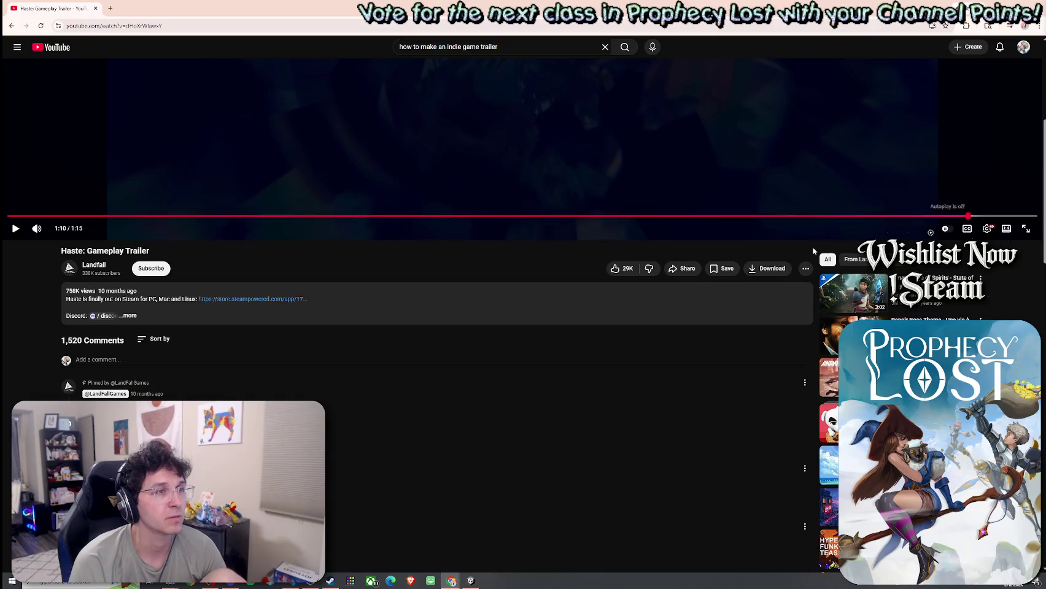
pyautogui.scroll(5, 716, 339)
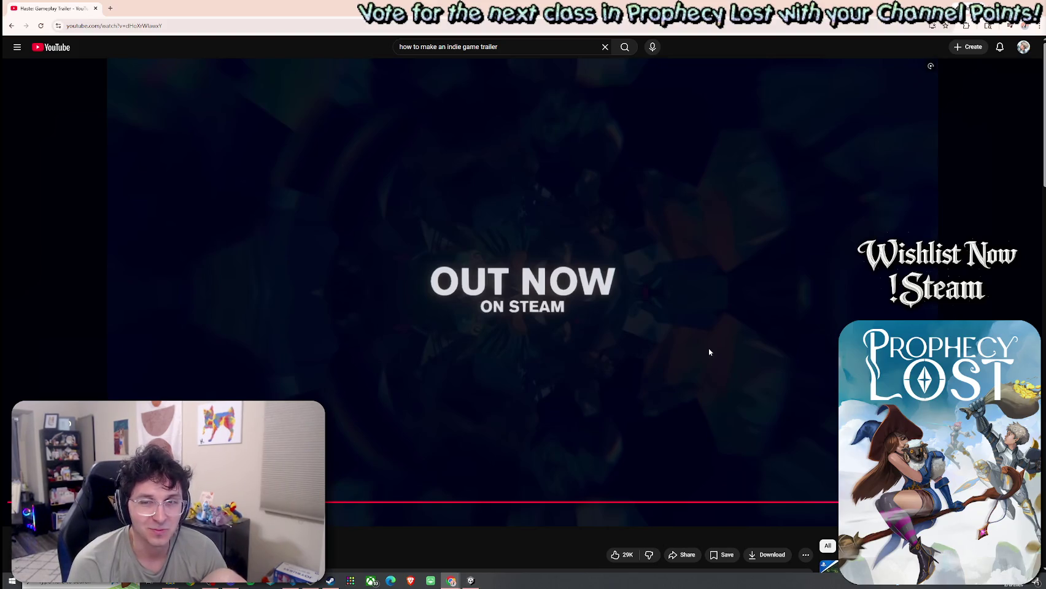
pyautogui.scroll(-5, 709, 352)
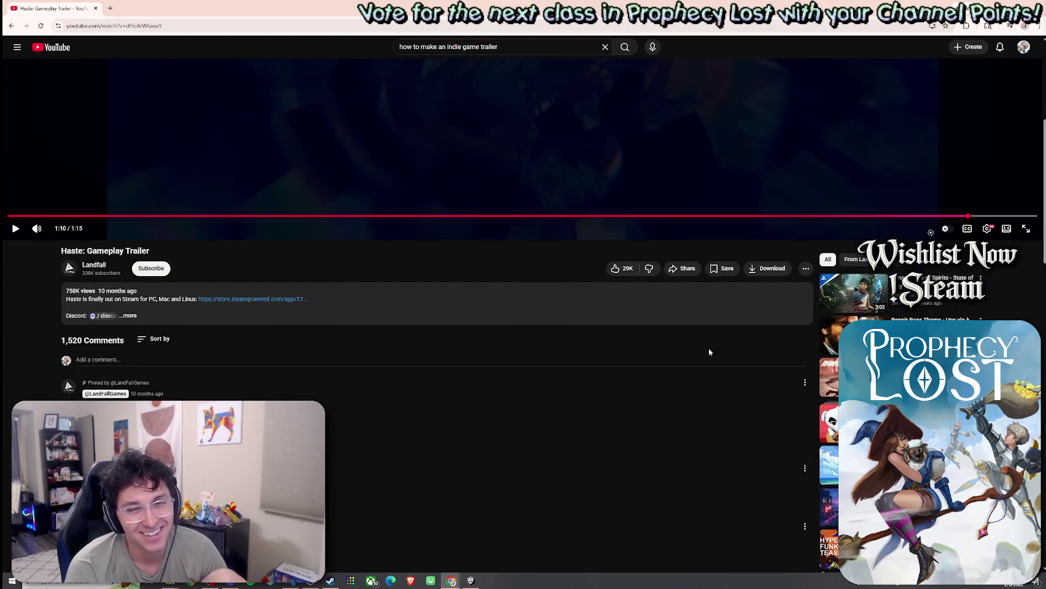
pyautogui.scroll(-10, 709, 352)
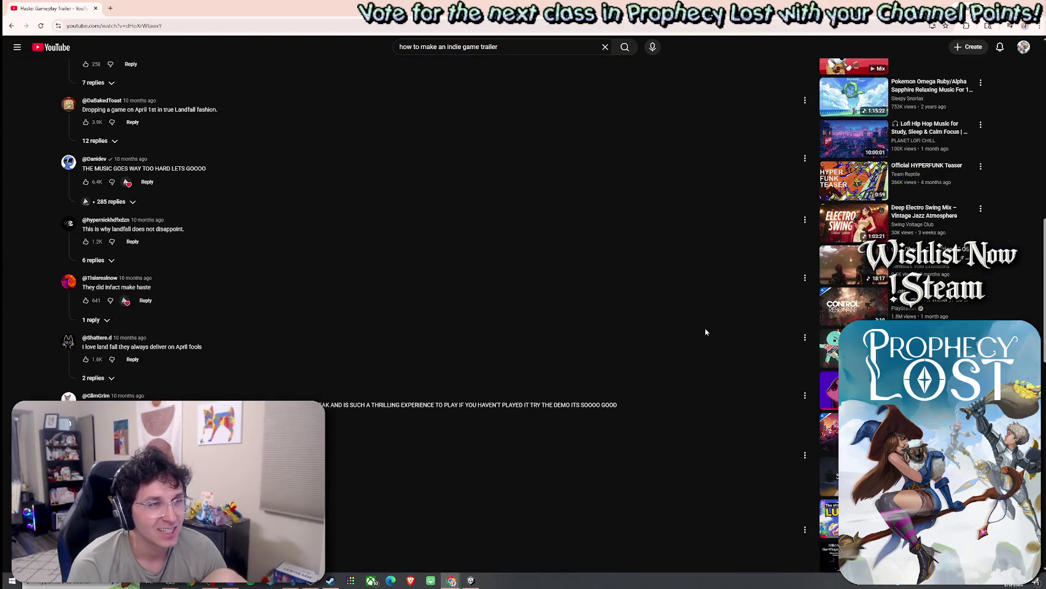
pyautogui.moveTo(882, 229)
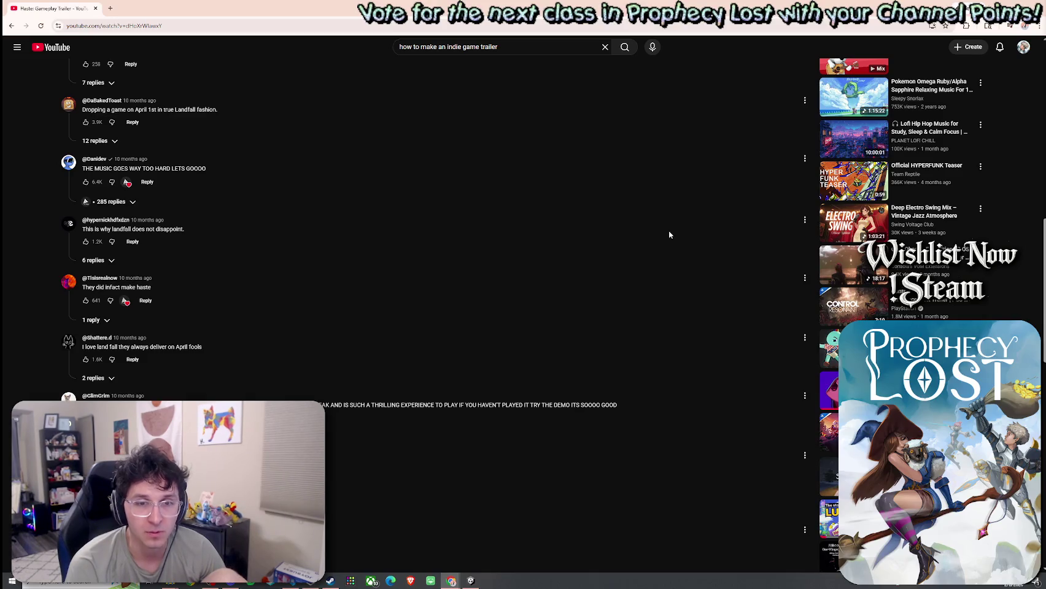
pyautogui.scroll(-10, 668, 230)
pyautogui.scroll(-5, 669, 234)
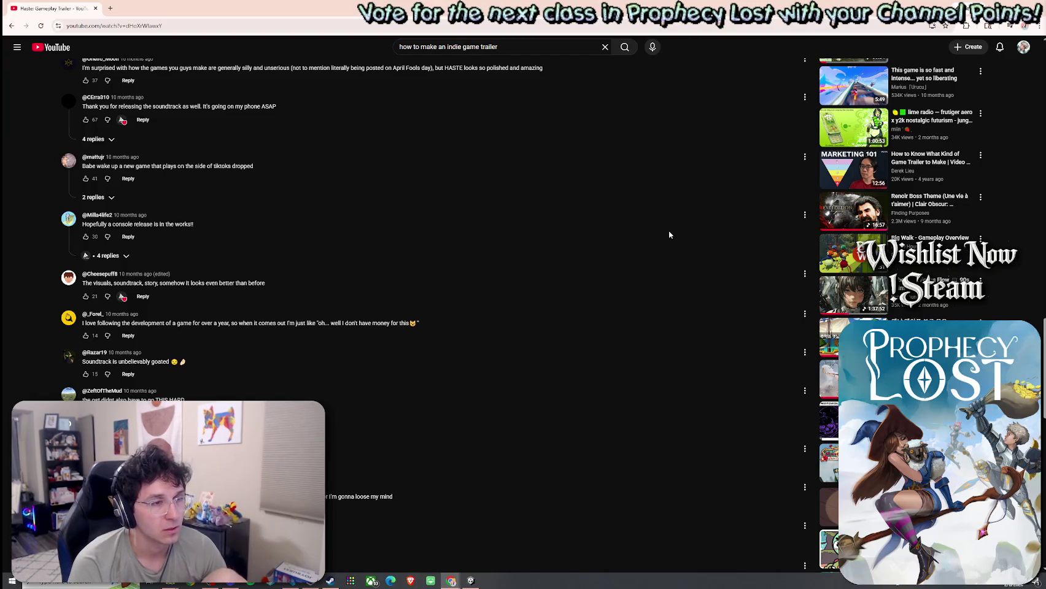
pyautogui.scroll(-3, 669, 234)
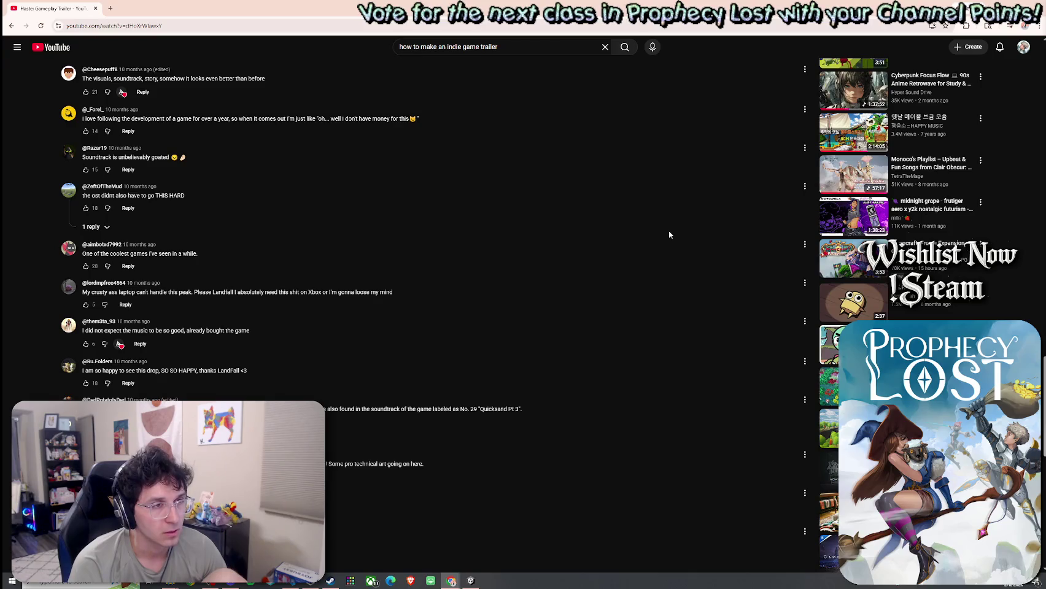
pyautogui.moveTo(854, 258)
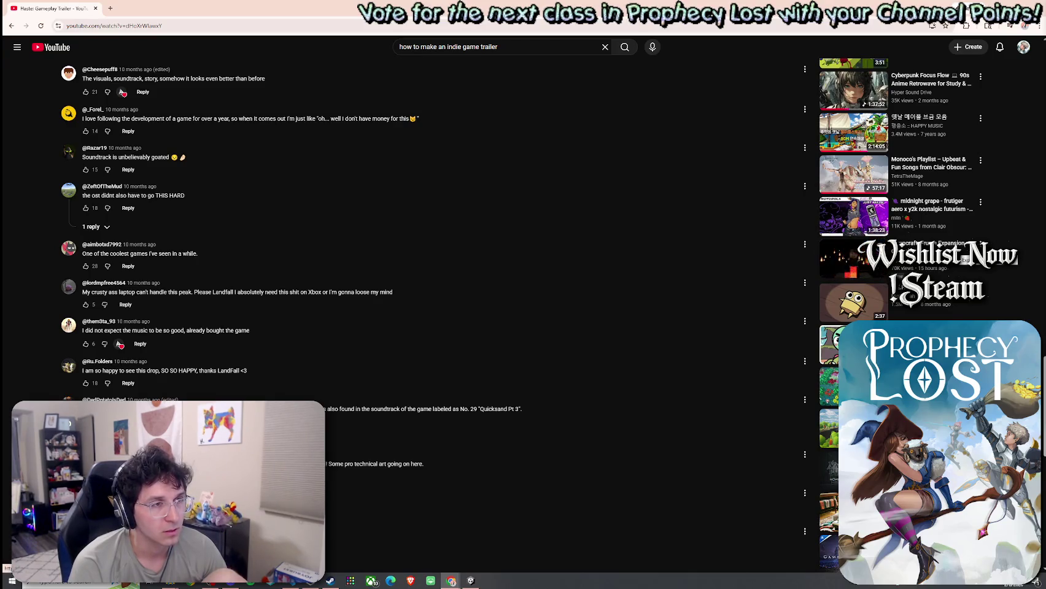
pyautogui.moveTo(860, 298)
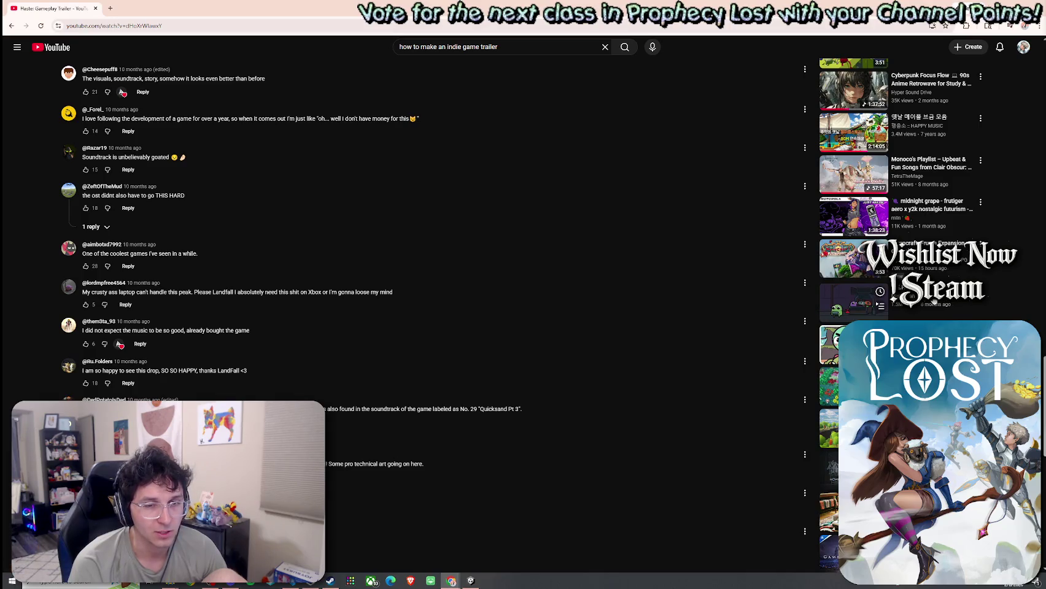
pyautogui.scroll(-2, 861, 299)
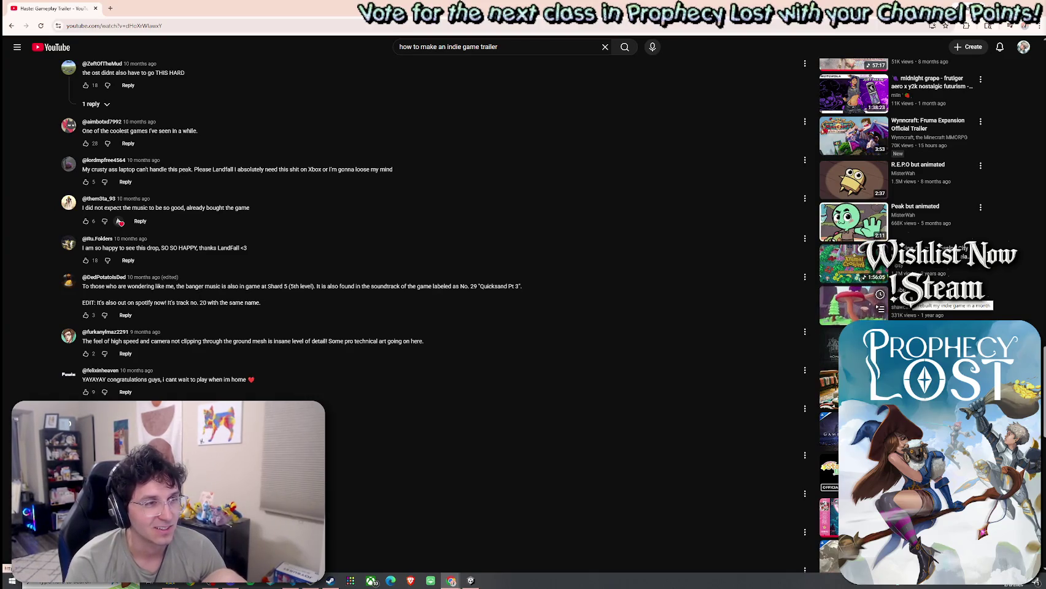
# Step: Open 'I rebuilt my indie game in a month', pausing and resuming it with Space
pyautogui.click(872, 304)
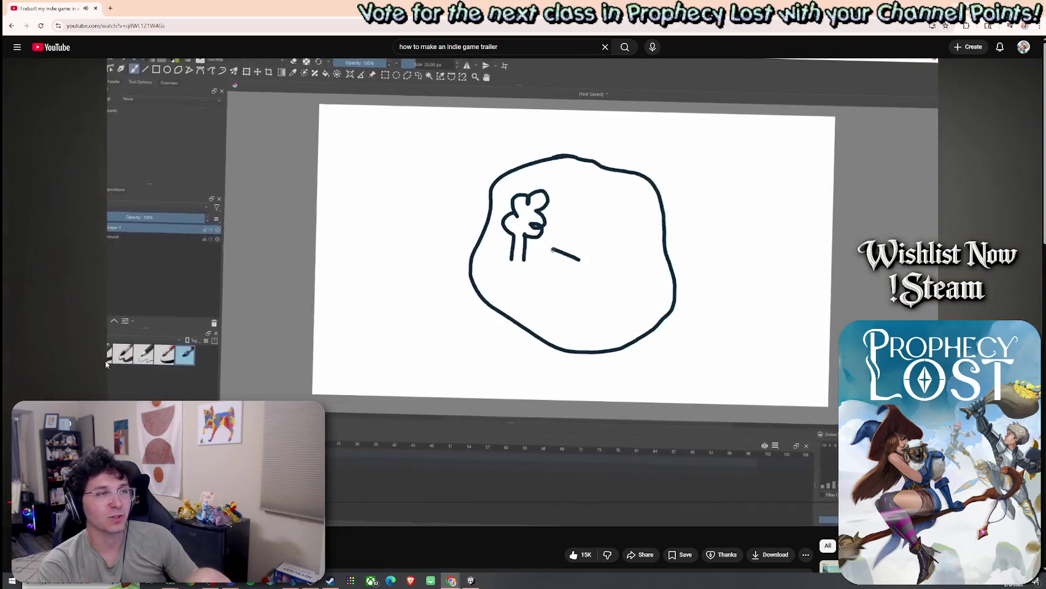
pyautogui.press('space')
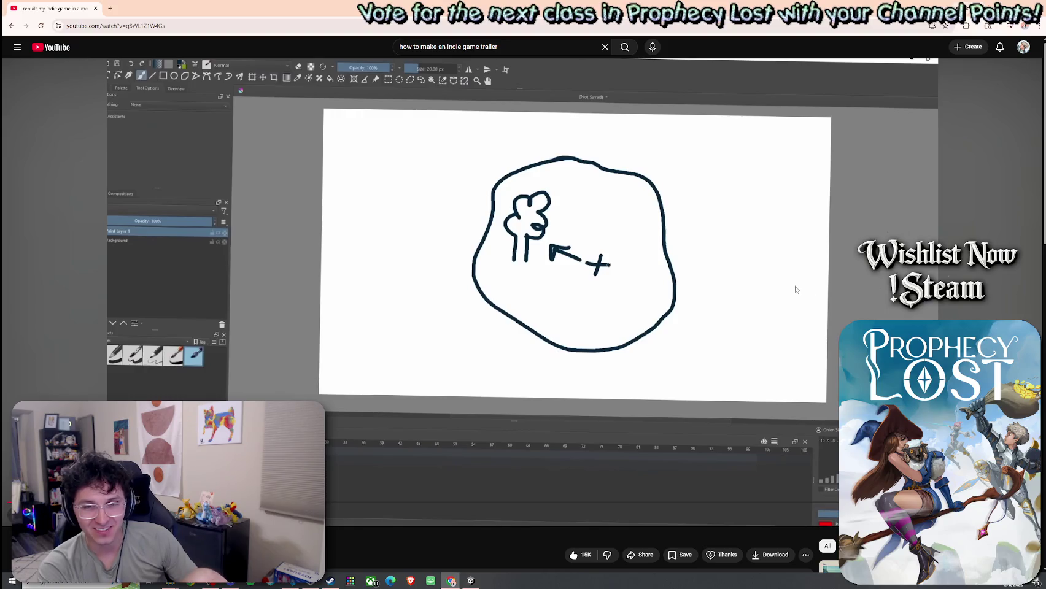
pyautogui.press('space')
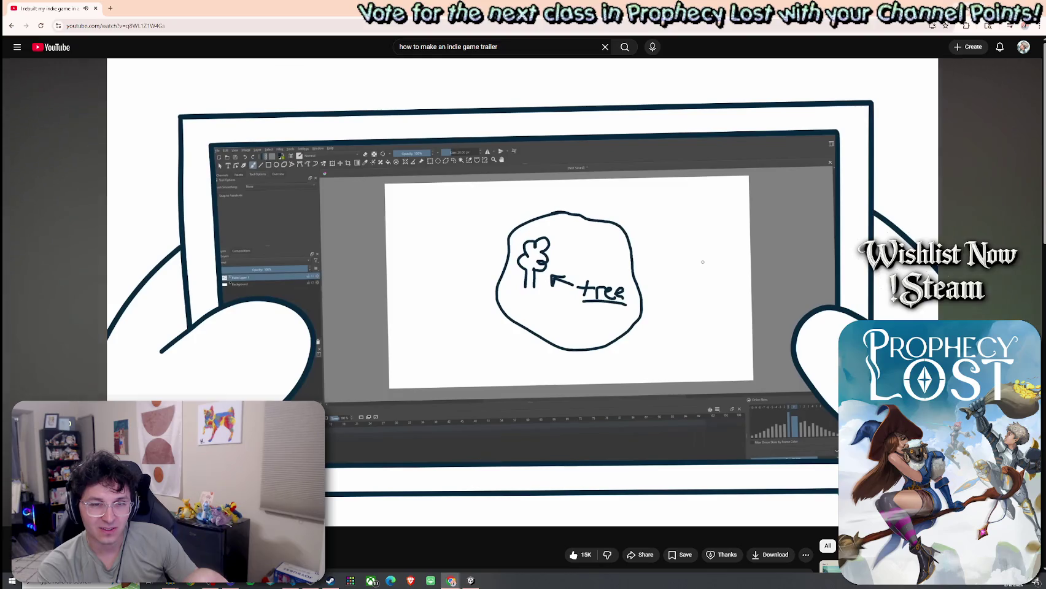
pyautogui.press('space')
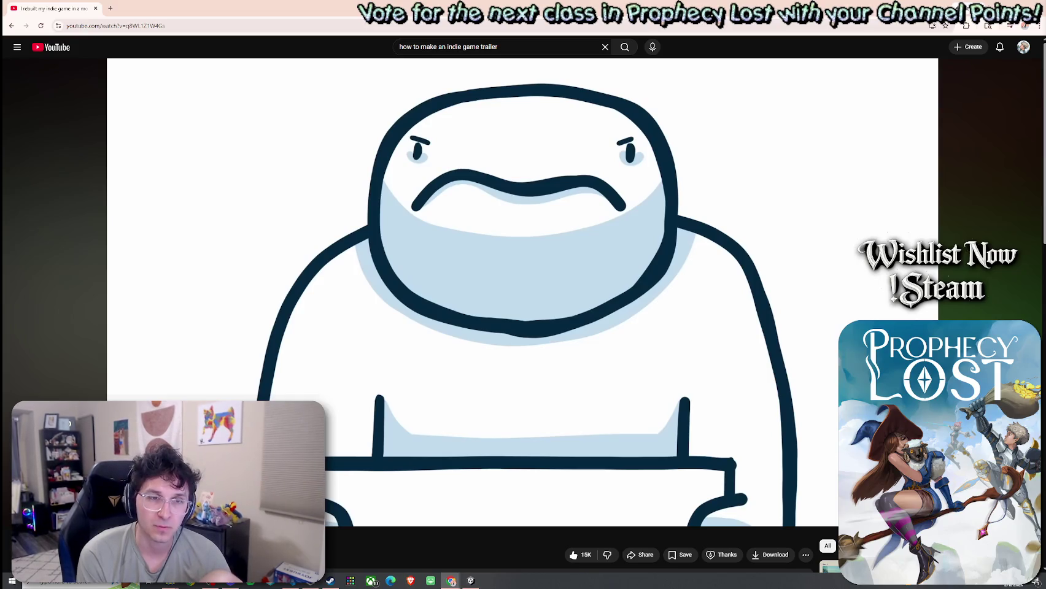
pyautogui.click(728, 248)
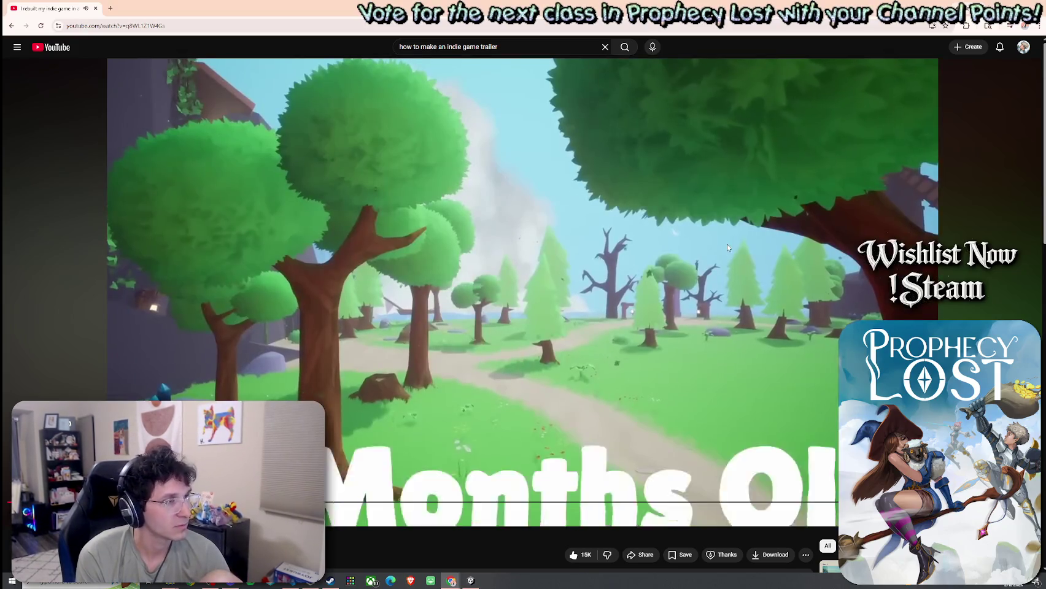
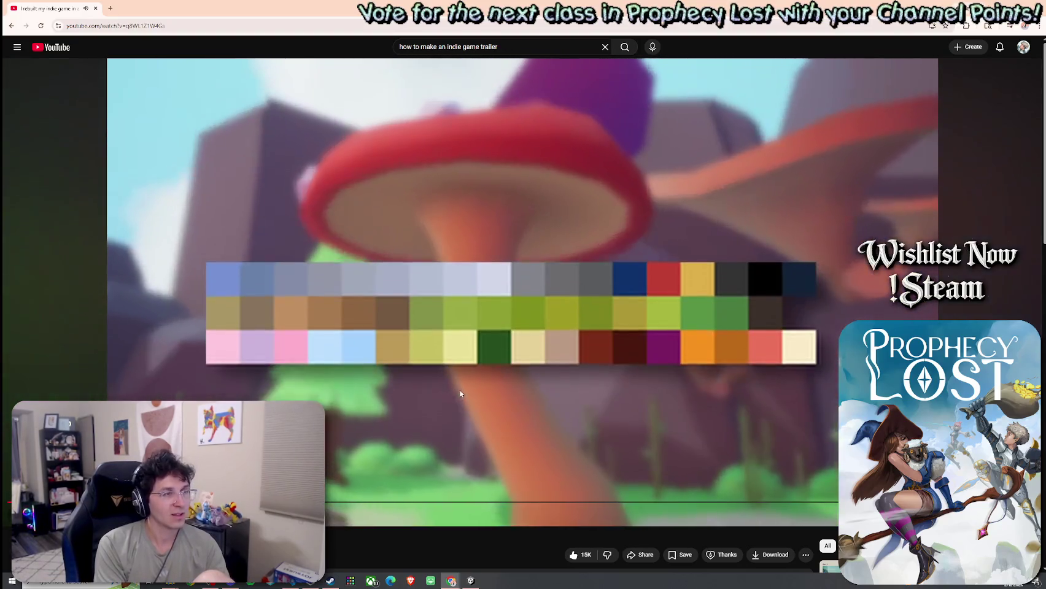
# Step: Pause the 'I rebuilt my indie game in a month' video, skim its comments, and return to Unity
pyautogui.click(503, 418)
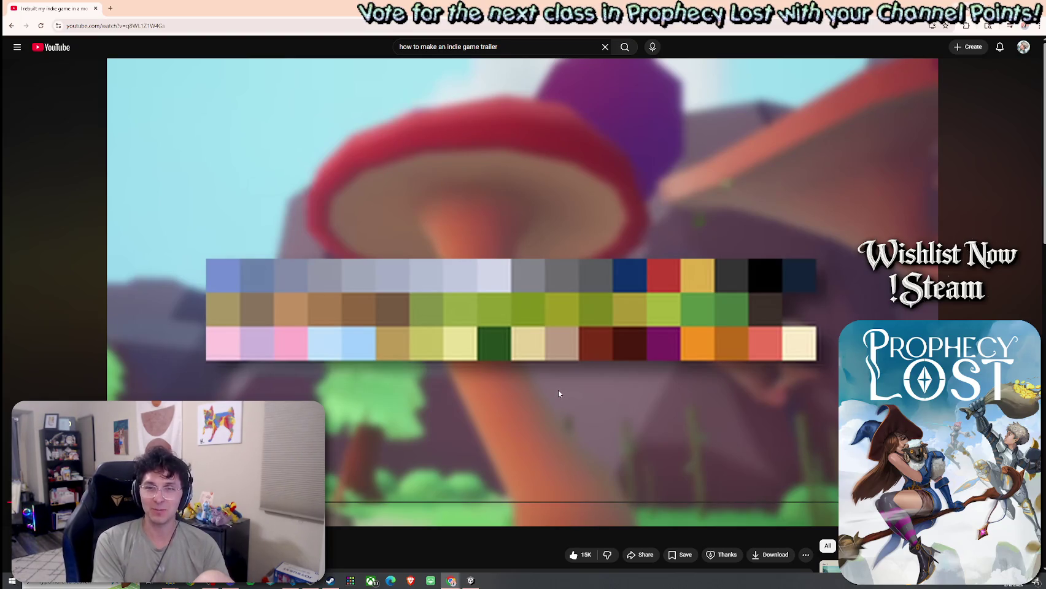
pyautogui.scroll(-5, 559, 391)
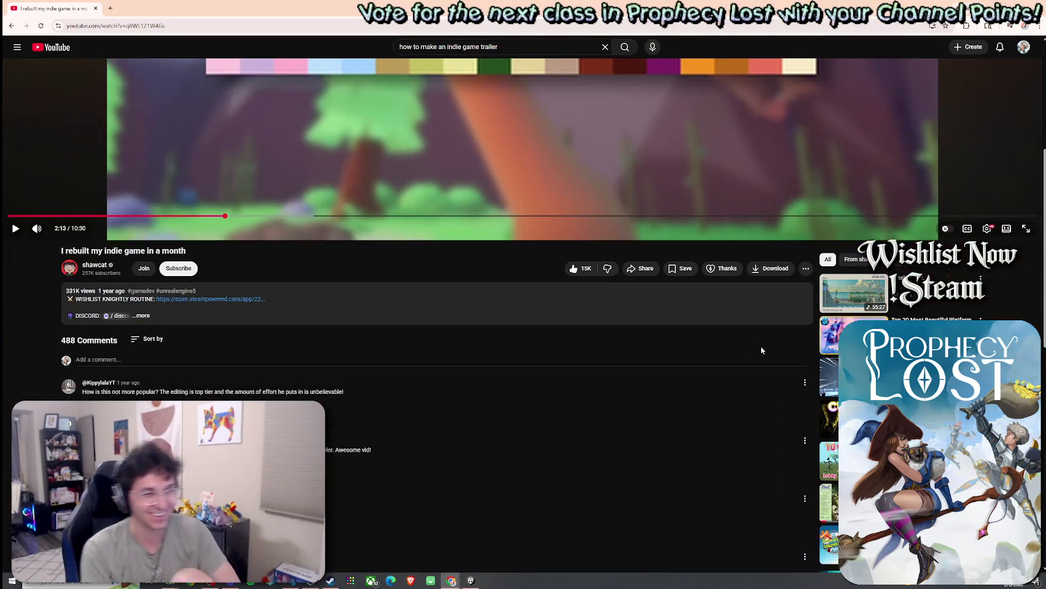
pyautogui.scroll(-4, 779, 380)
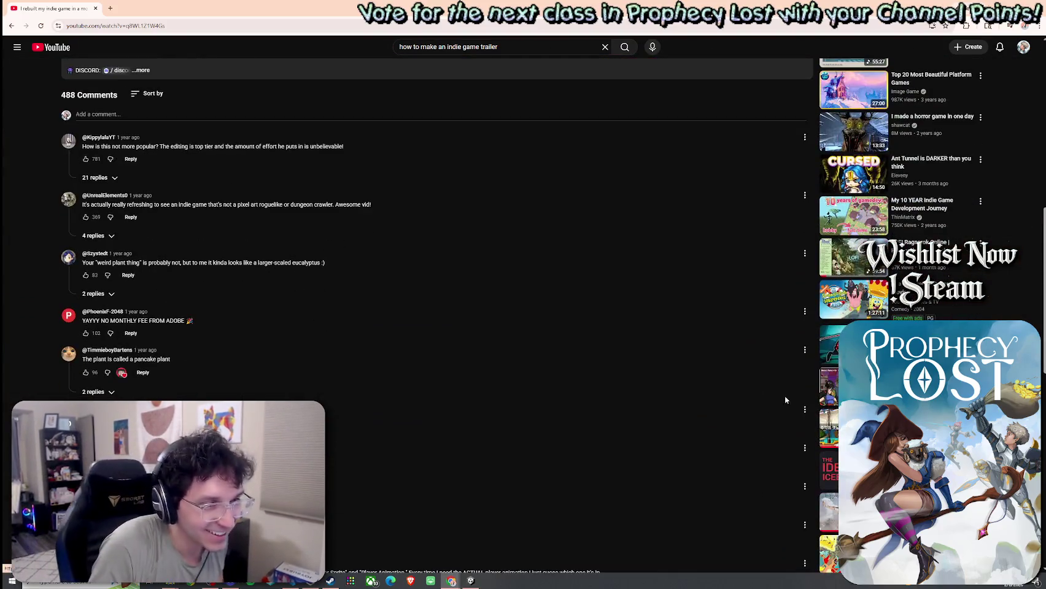
pyautogui.scroll(-3, 717, 356)
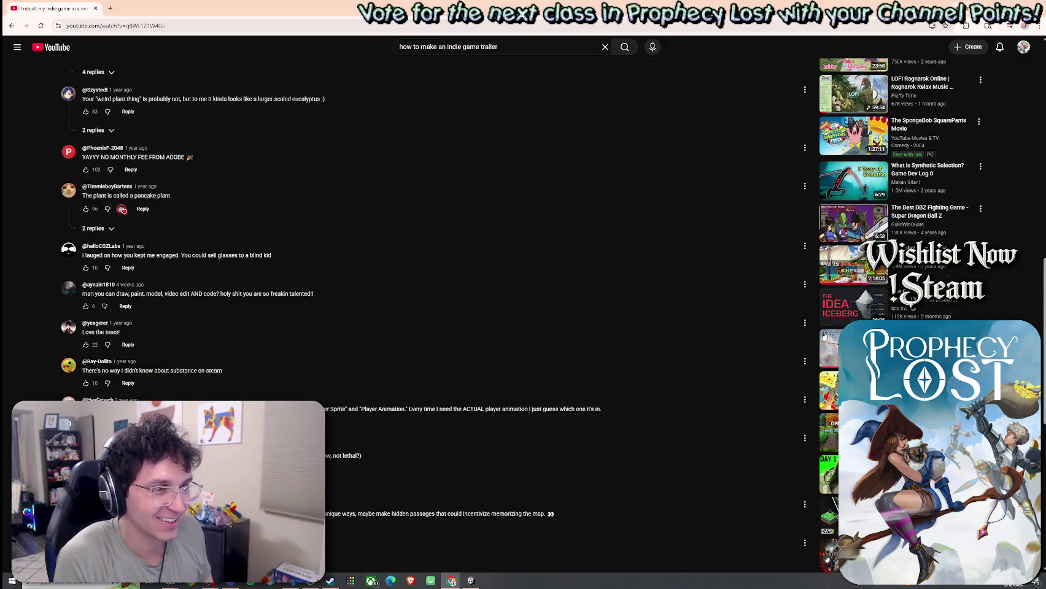
pyautogui.scroll(15, 729, 339)
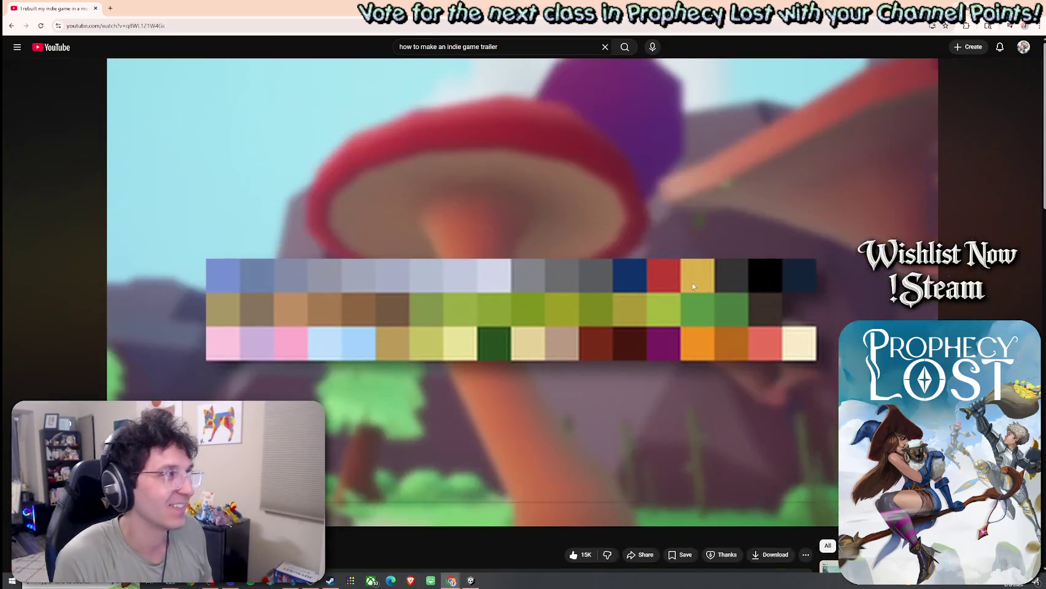
pyautogui.hotkey('alt', 'Tab')
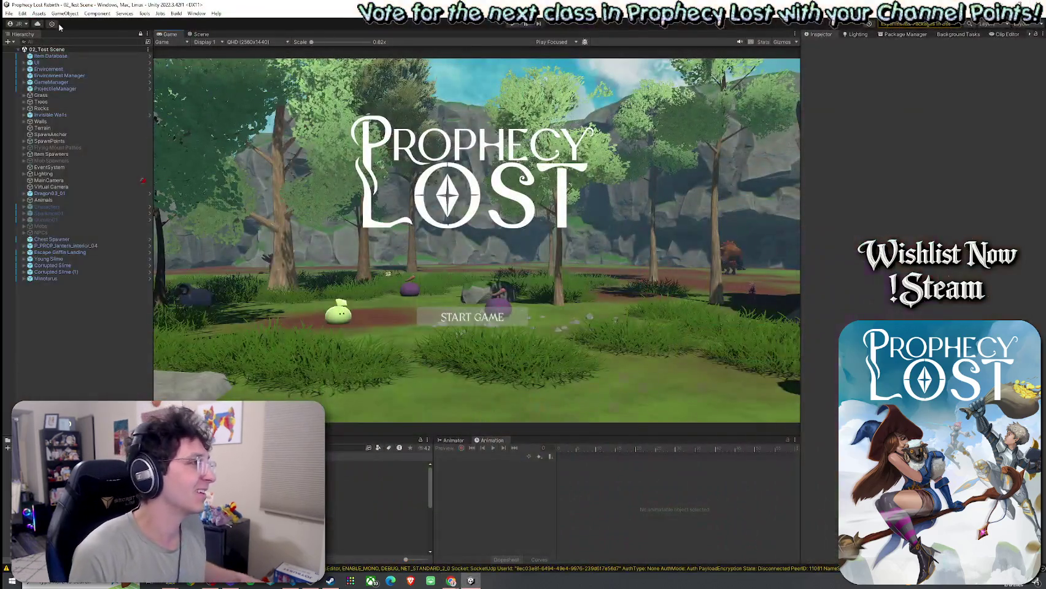
pyautogui.click(11, 14)
pyautogui.press('Escape')
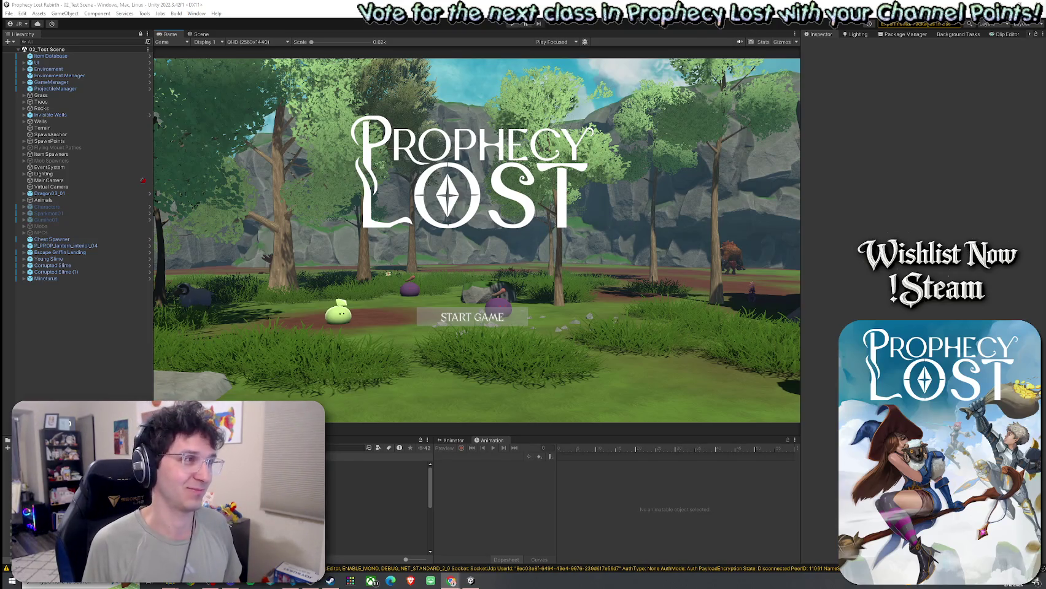
pyautogui.click(10, 15)
pyautogui.click(10, 14)
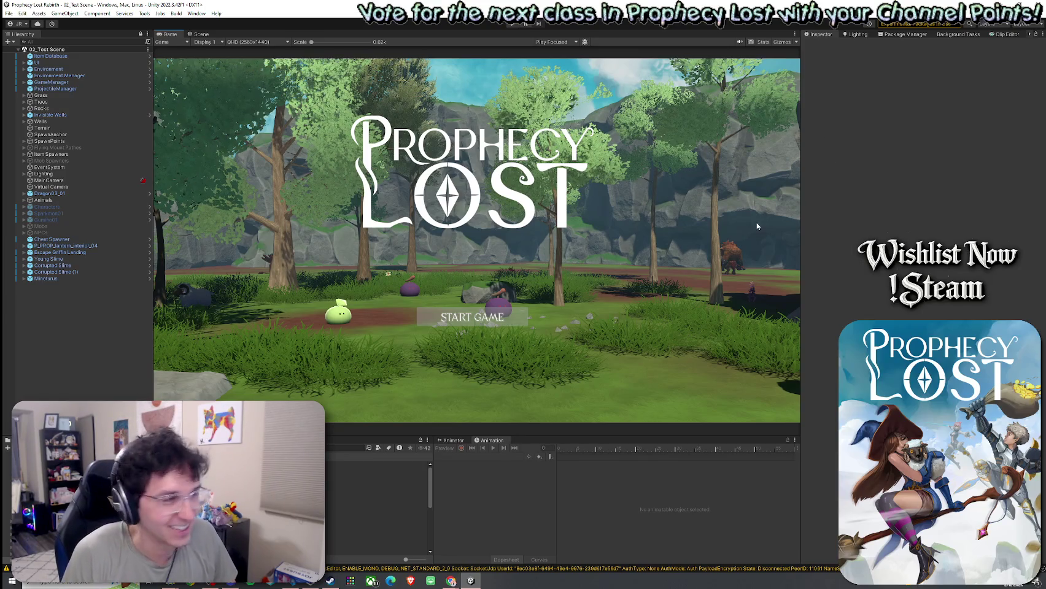
# Step: Select Young Slime, both Corrupted Slimes and the minotaur together in the Hierarchy
pyautogui.click(78, 271)
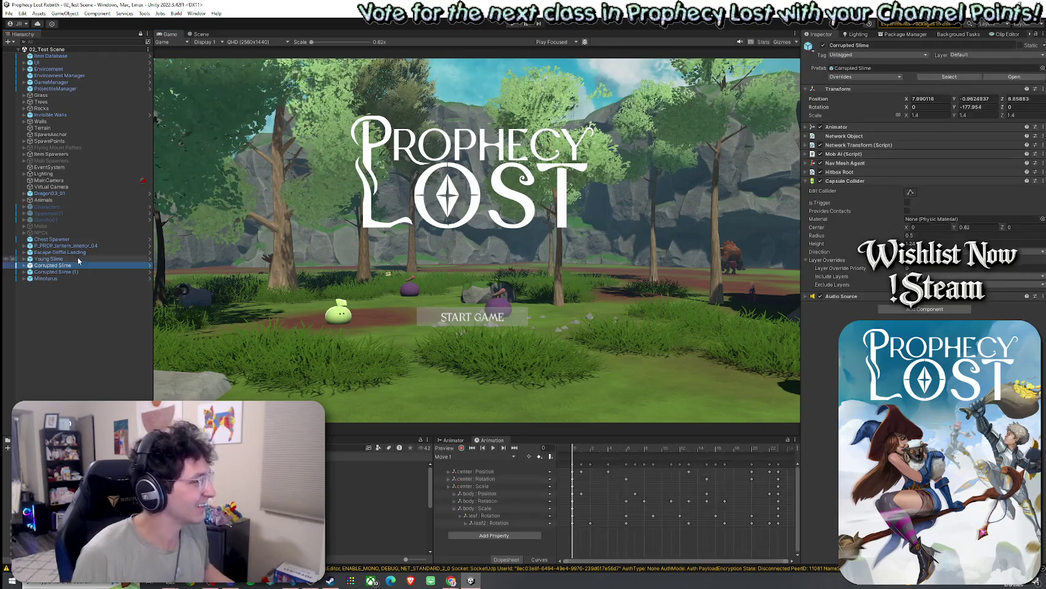
pyautogui.keyDown('shift'); pyautogui.click(77, 258); pyautogui.keyUp('shift')
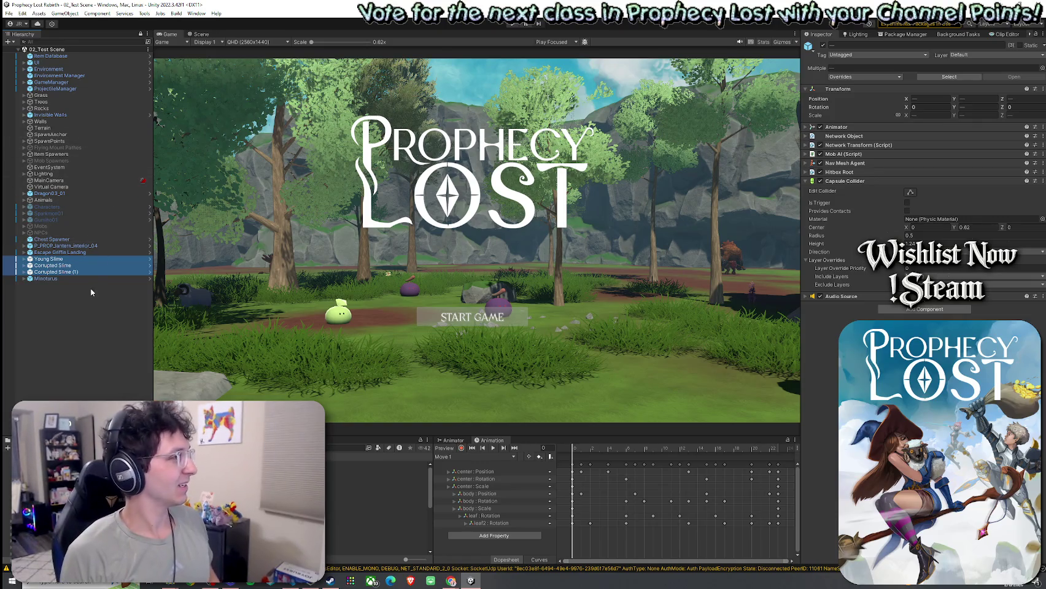
pyautogui.click(10, 14)
pyautogui.click(11, 14)
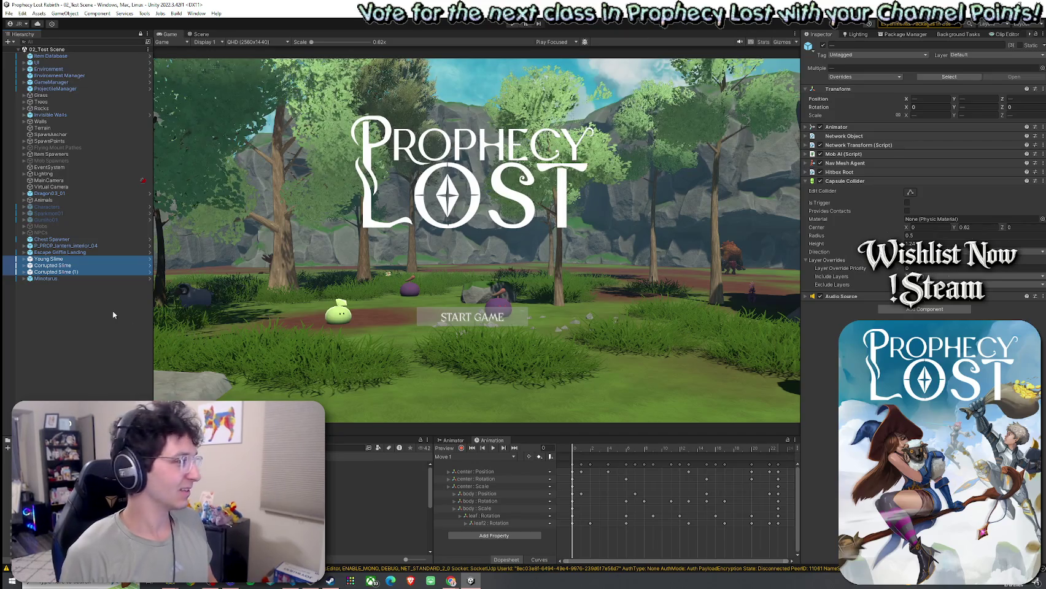
pyautogui.click(108, 258)
pyautogui.click(111, 273)
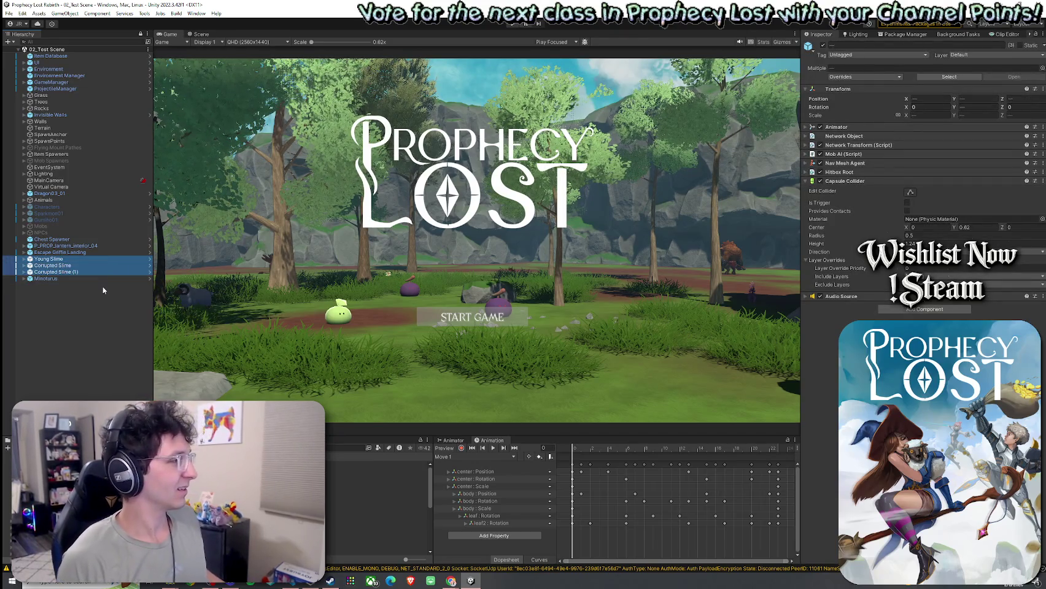
pyautogui.click(96, 281)
pyautogui.keyDown('shift'); pyautogui.click(103, 260); pyautogui.keyUp('shift')
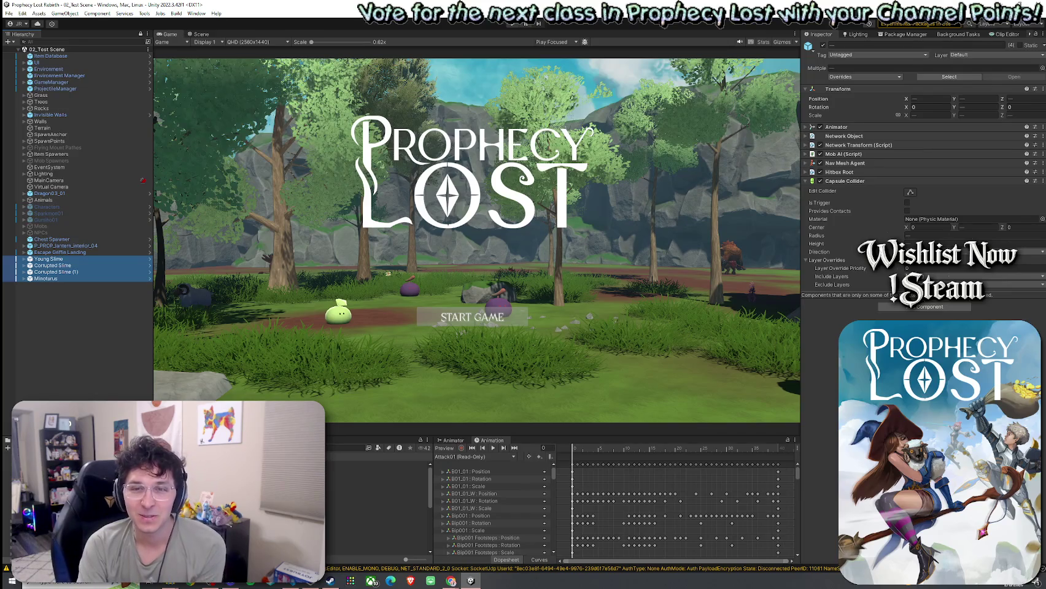
# Step: Deactivate the selected slimes and minotaur with Alt+Shift+A
pyautogui.click(8, 16)
pyautogui.press('Escape')
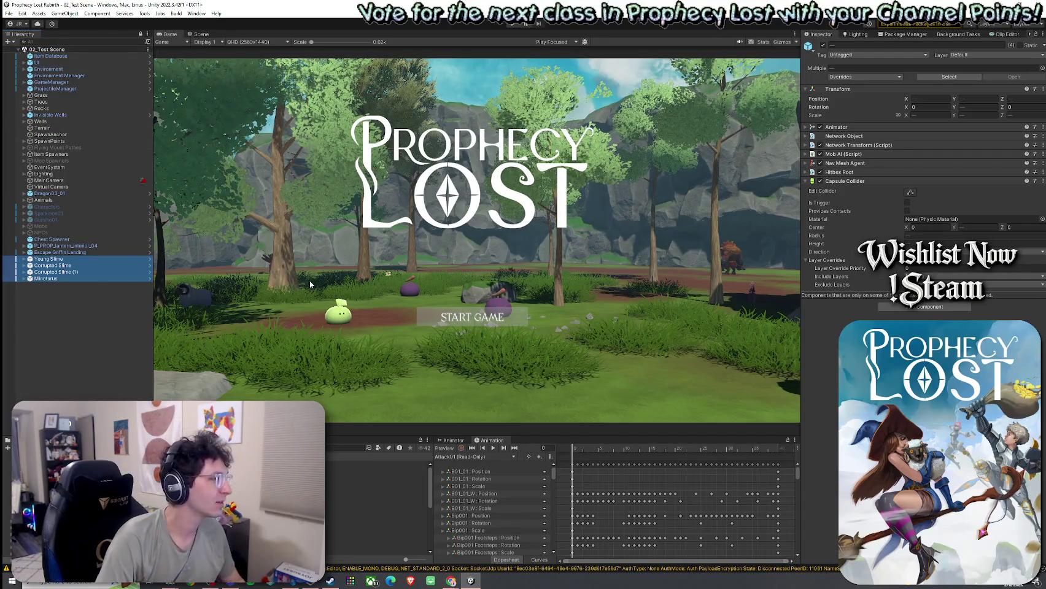
pyautogui.hotkey('alt', 'shift', 'a')
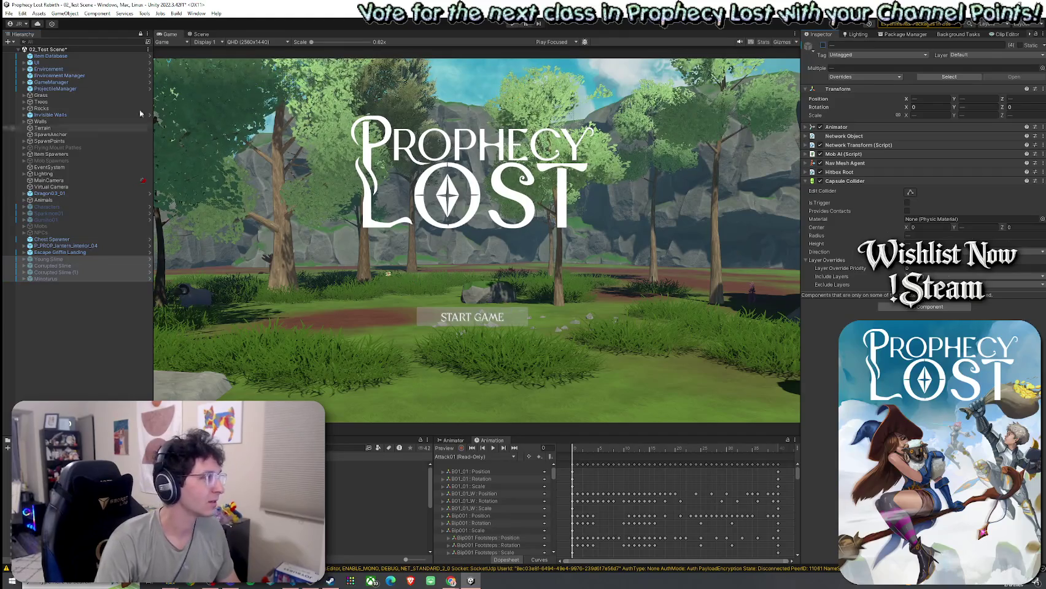
pyautogui.click(65, 82)
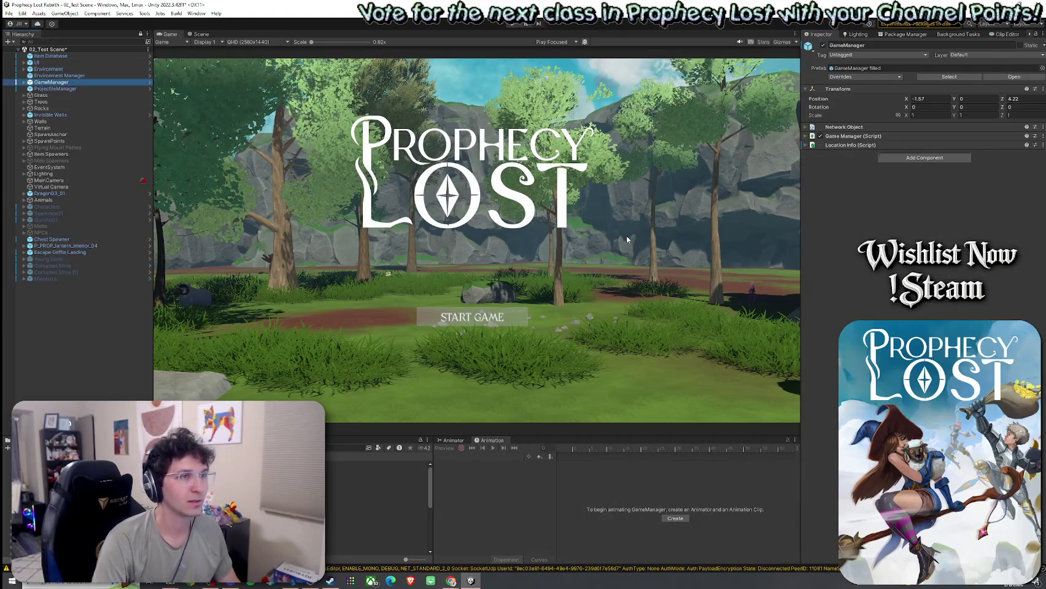
# Step: Expand the Game Manager (Script) settings and save the 02_Test Scene
pyautogui.click(853, 136)
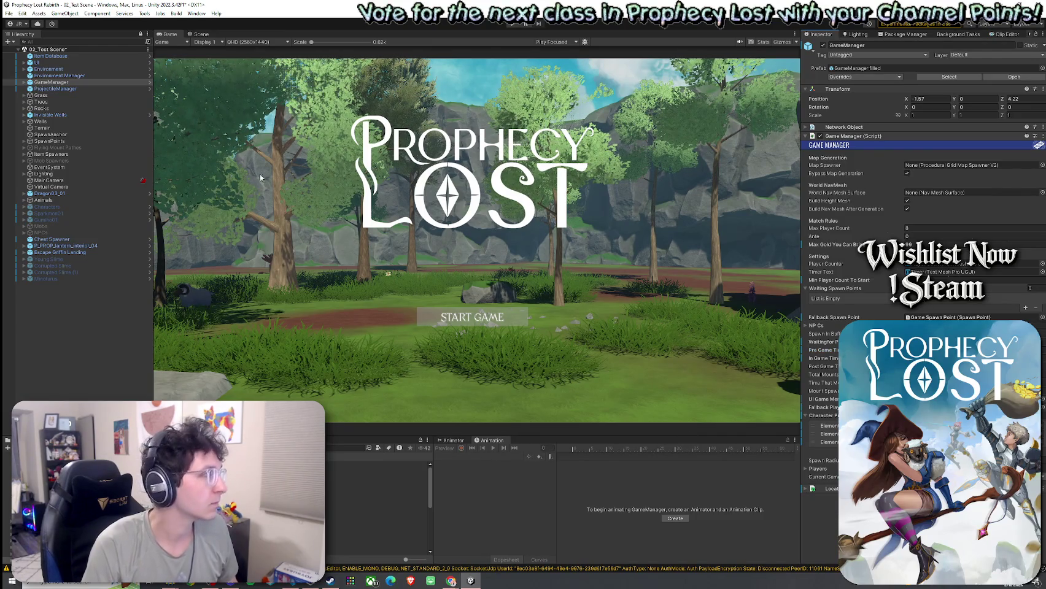
pyautogui.click(8, 13)
pyautogui.click(24, 51)
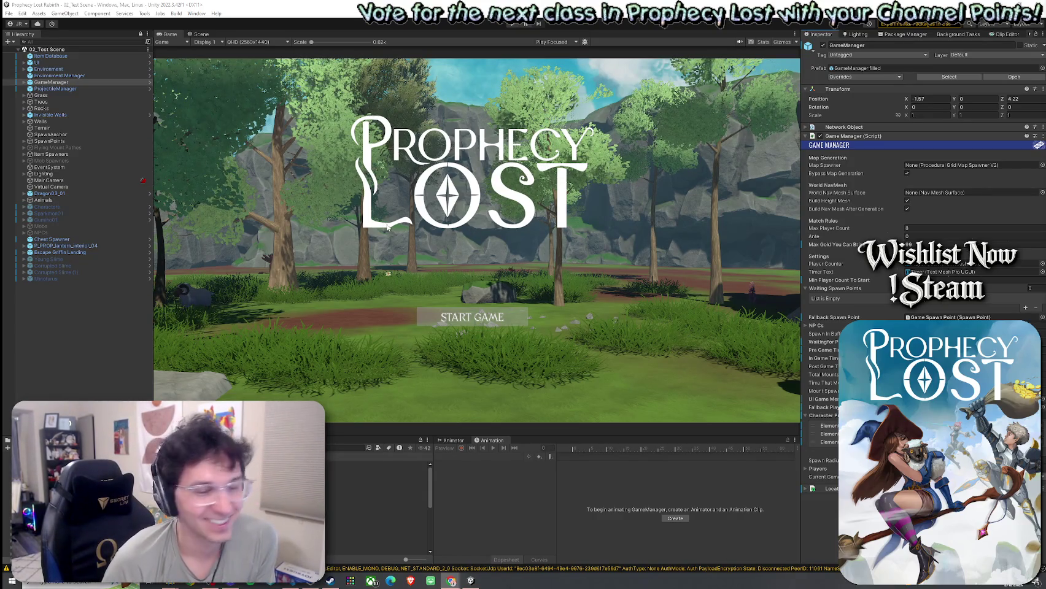
pyautogui.click(68, 252)
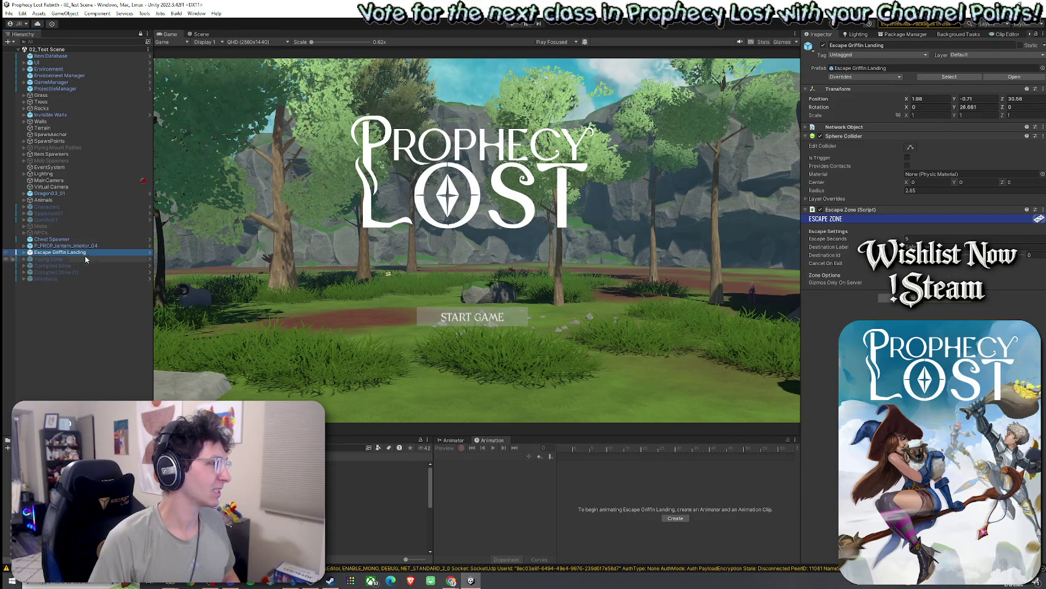
# Step: In the Scene view, frame Escape Griffin Landing and fly the camera among the trees
pyautogui.click(218, 42)
pyautogui.click(202, 35)
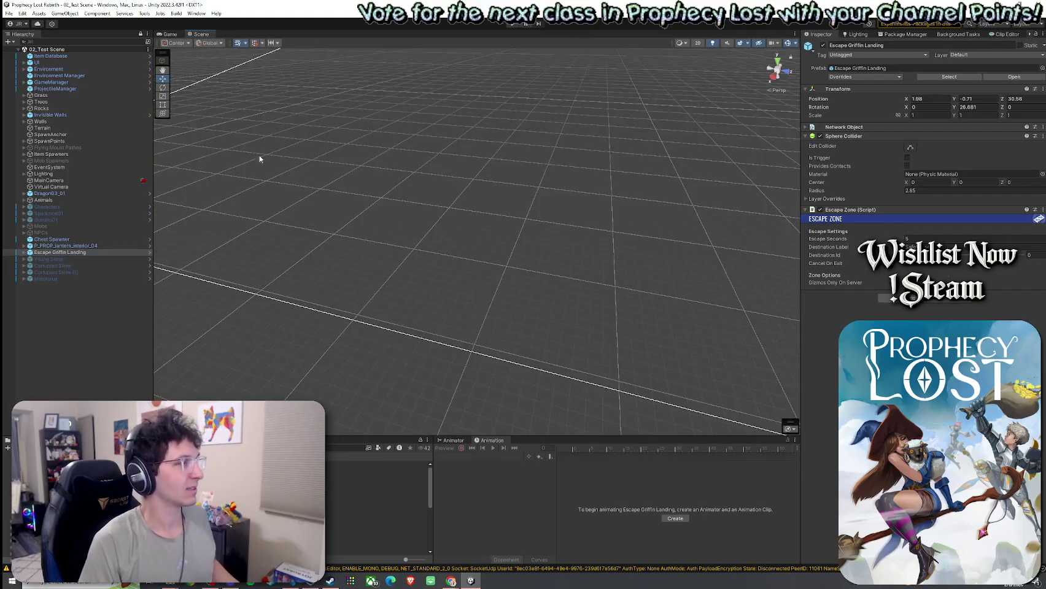
pyautogui.doubleClick(61, 252)
pyautogui.moveTo(326, 239); pyautogui.dragTo(378, 203)
# Step: Save the scene and open Build Settings
pyautogui.click(10, 13)
pyautogui.click(27, 54)
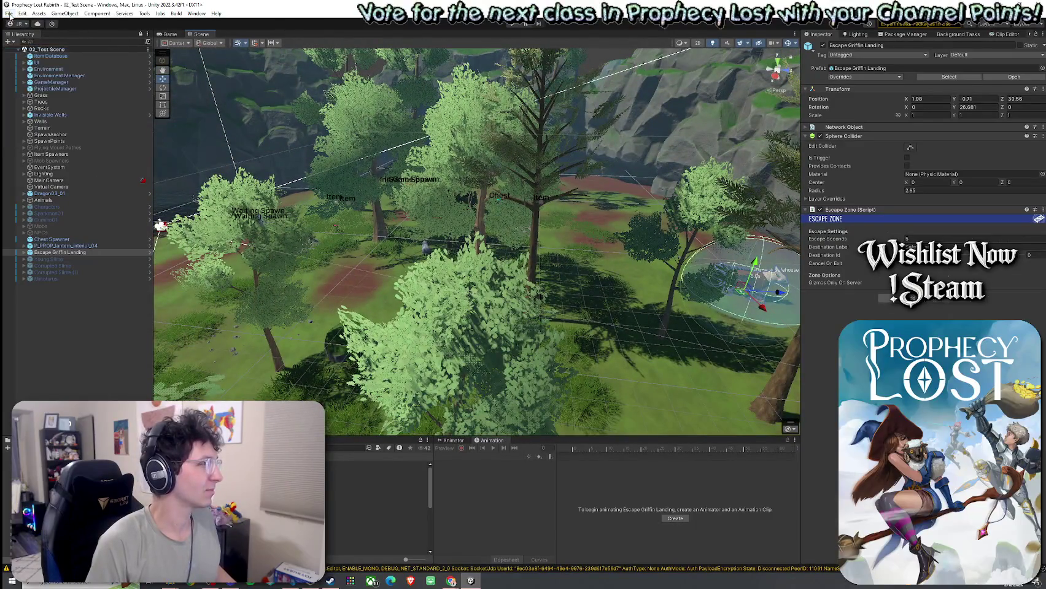
pyautogui.click(9, 13)
pyautogui.click(32, 121)
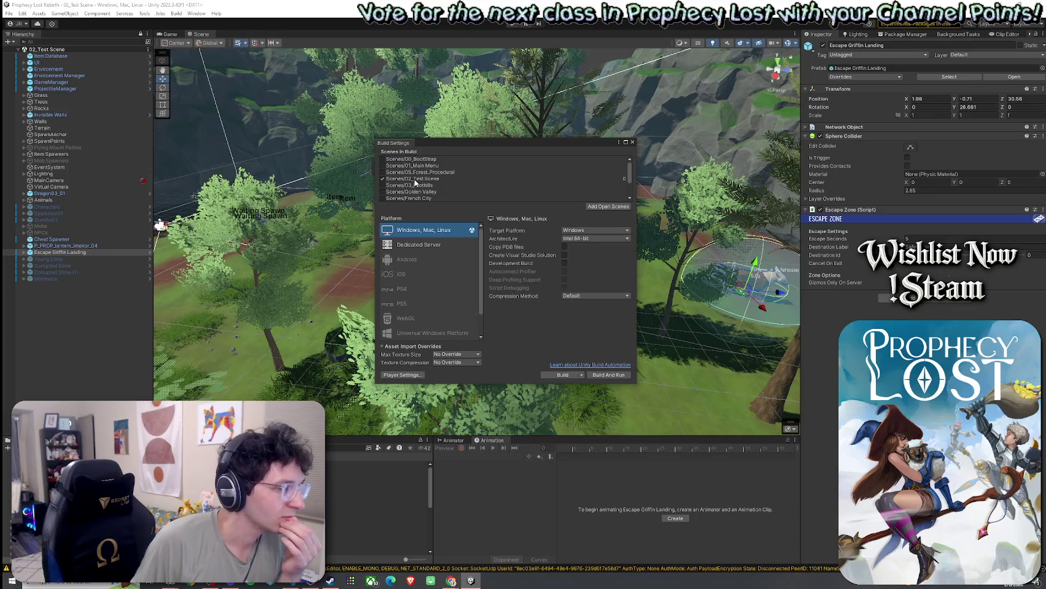
# Step: Close Build Settings, browse the top menus, and enter Play mode
pyautogui.click(633, 143)
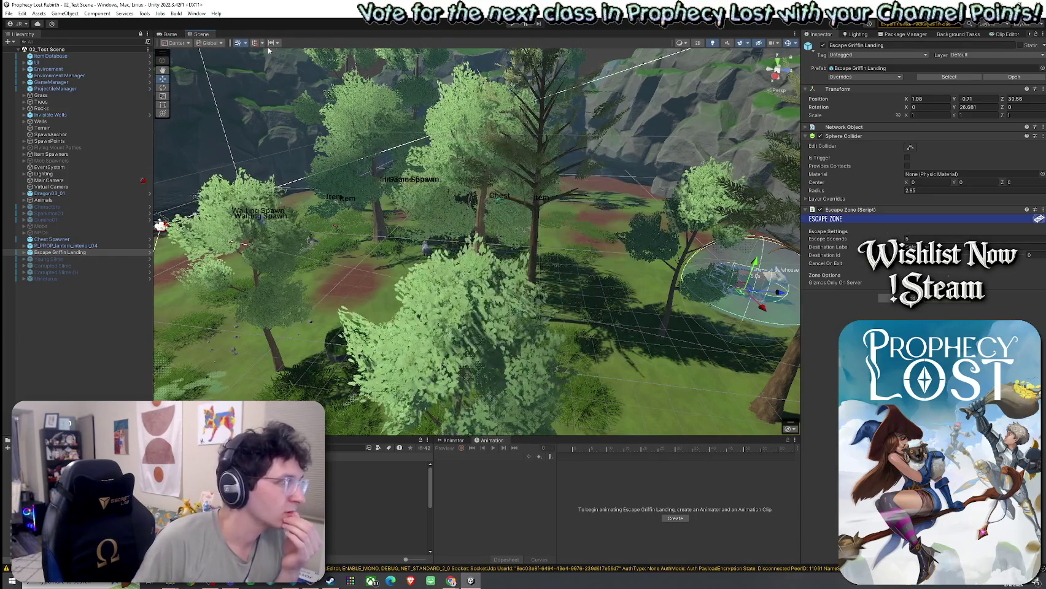
pyautogui.click(144, 13)
pyautogui.moveTo(173, 13)
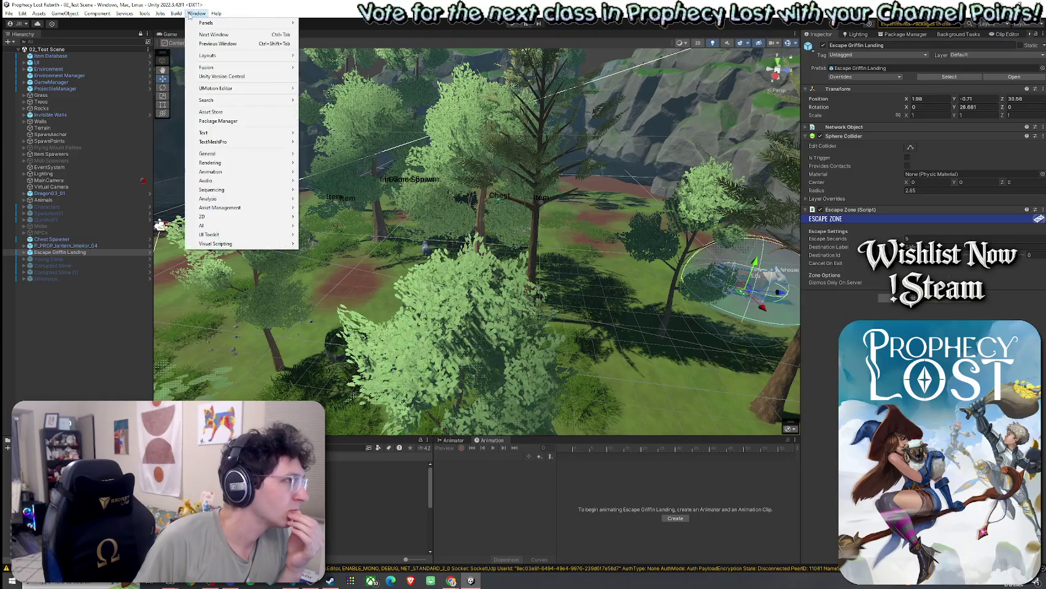
pyautogui.moveTo(90, 11)
pyautogui.click(513, 23)
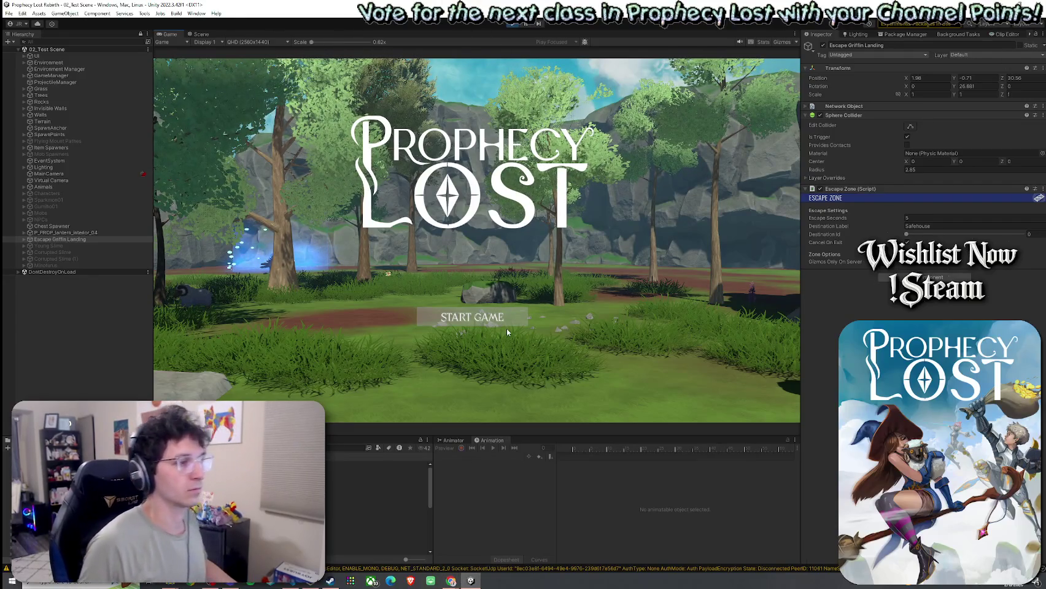
# Step: Press START GAME and run the character through the forest past the large tree toward the cliff
pyautogui.click(485, 318)
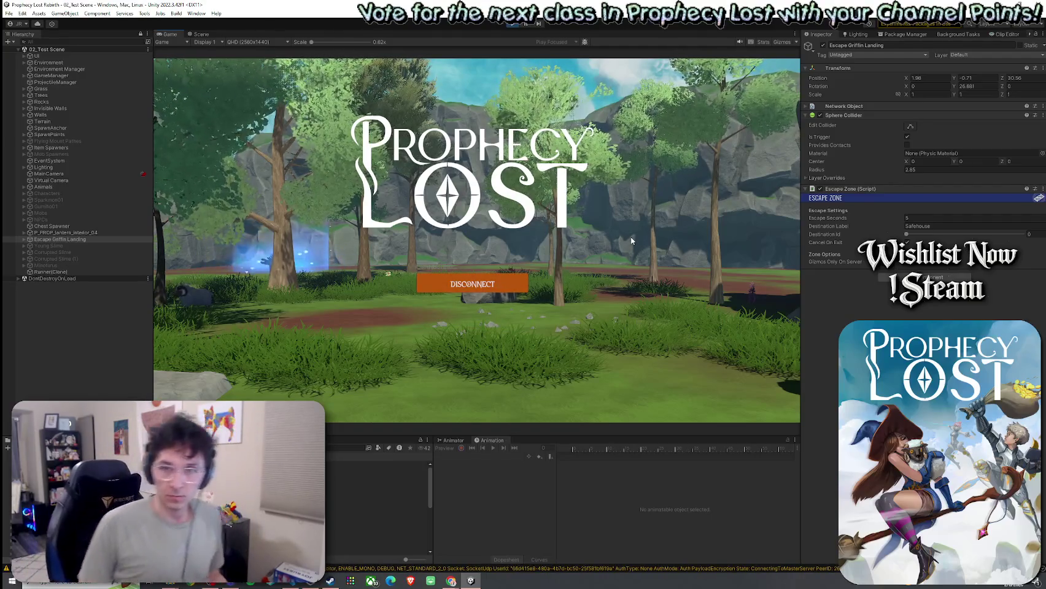
pyautogui.press('w')
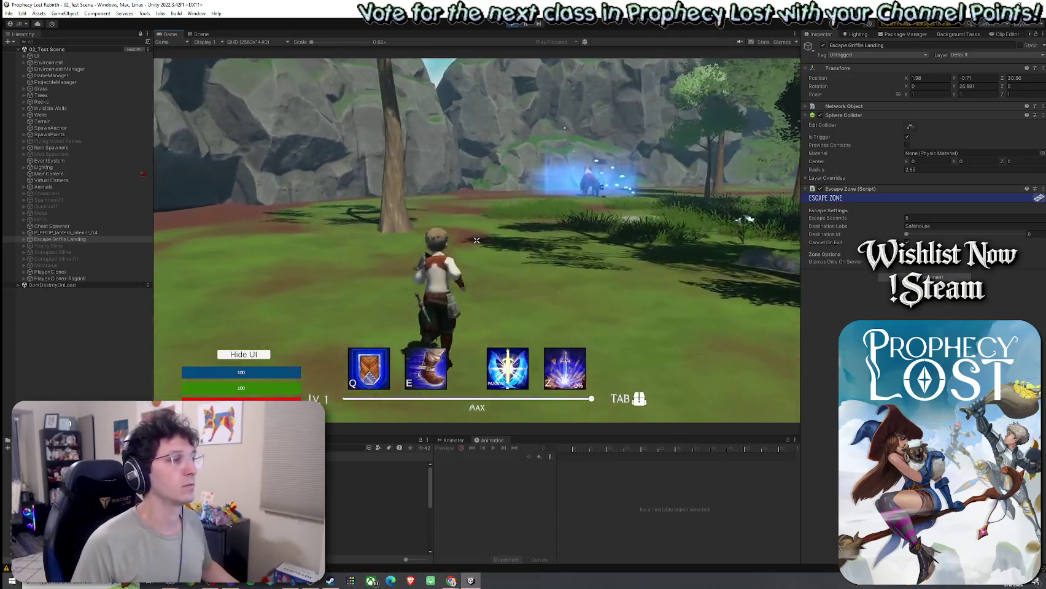
pyautogui.press('w')
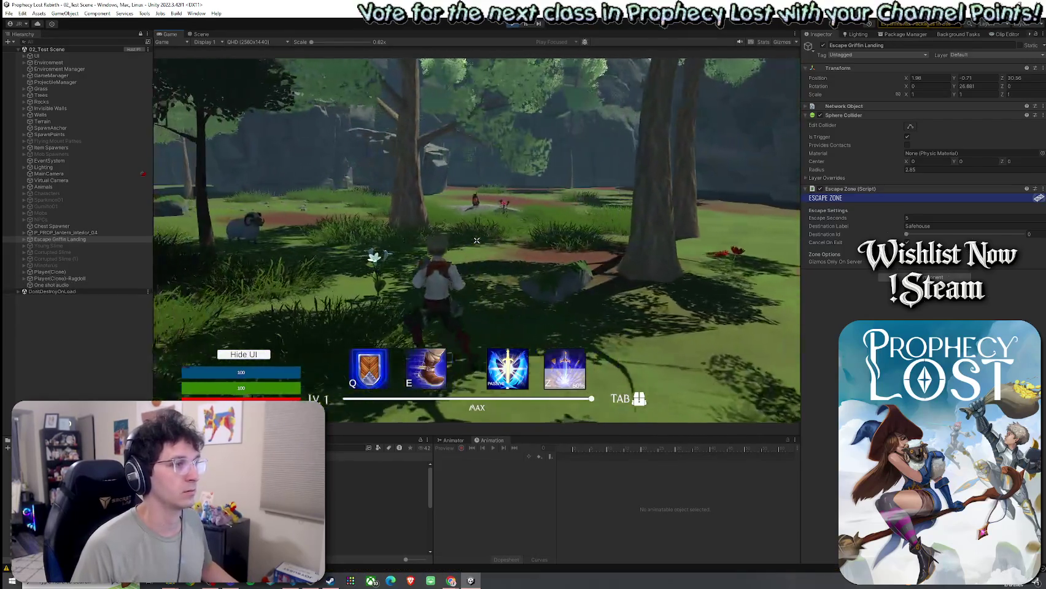
pyautogui.press('w')
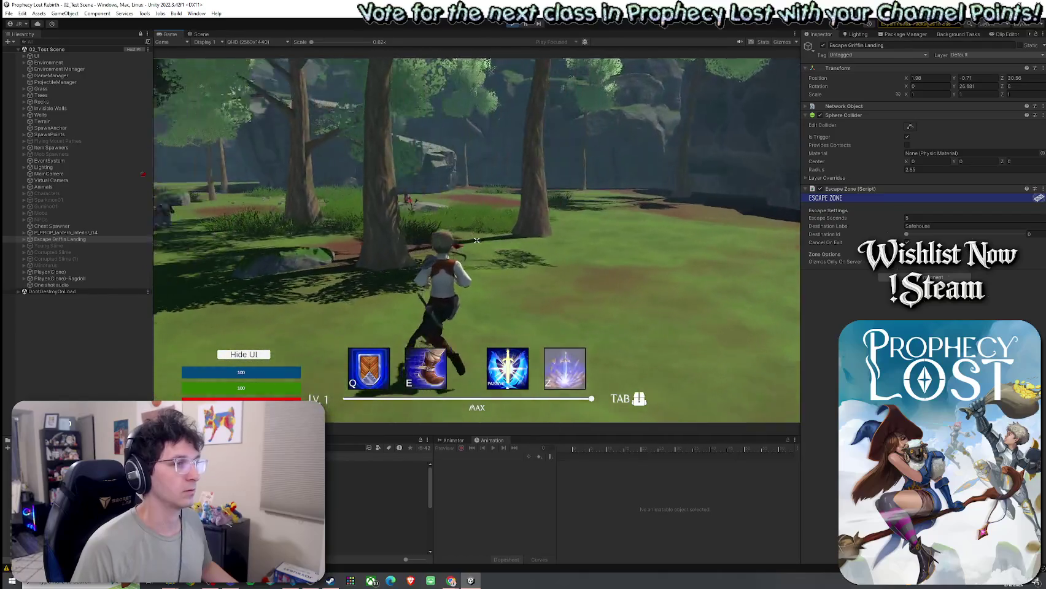
pyautogui.press('w')
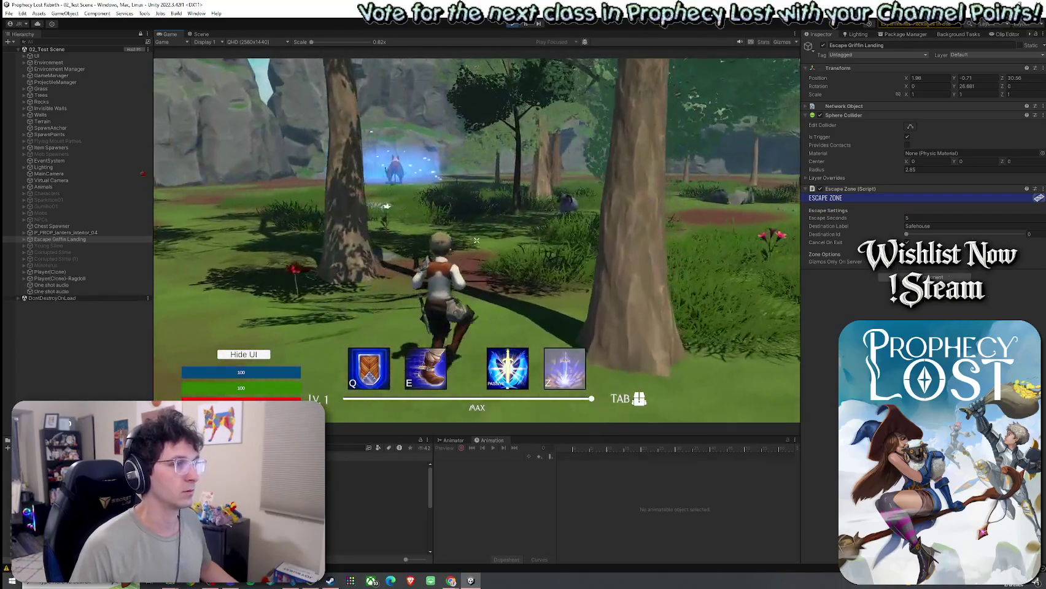
pyautogui.press('w')
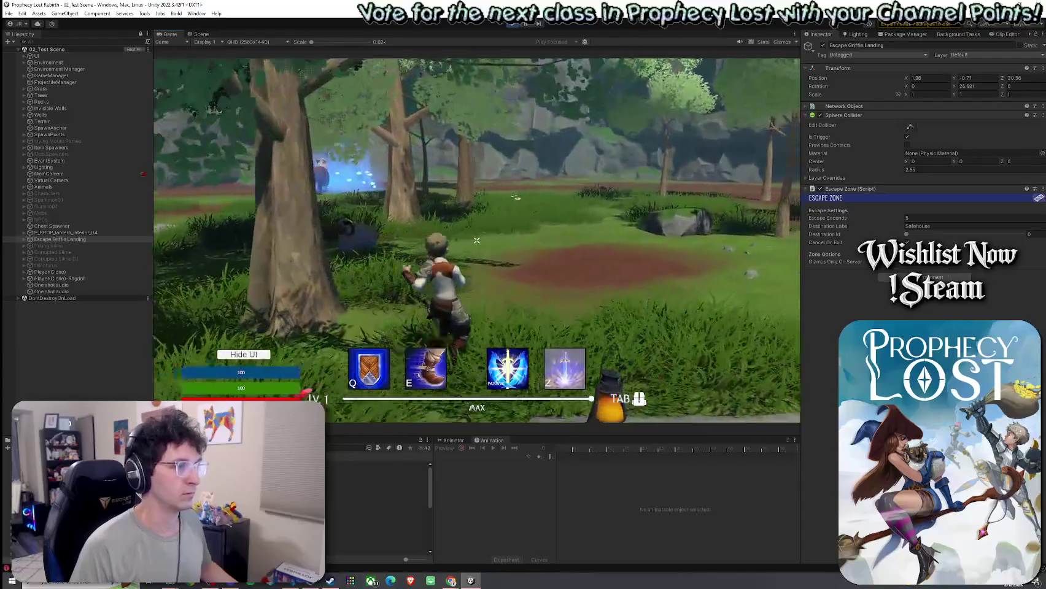
# Step: Run the character over the rock into the grassy clearing, past the stone patch and tree
pyautogui.press('w')
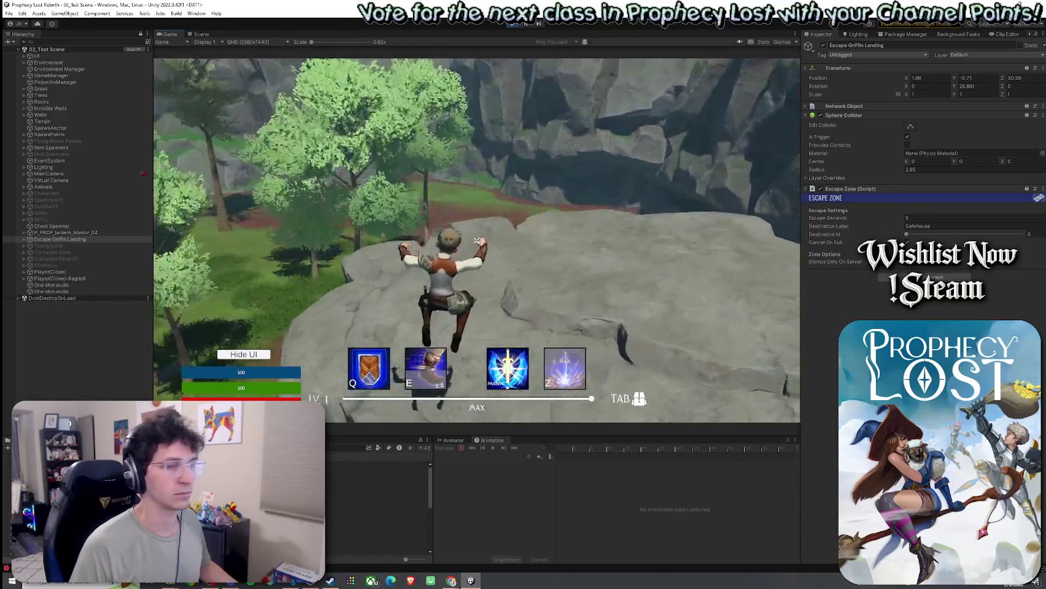
pyautogui.press('w')
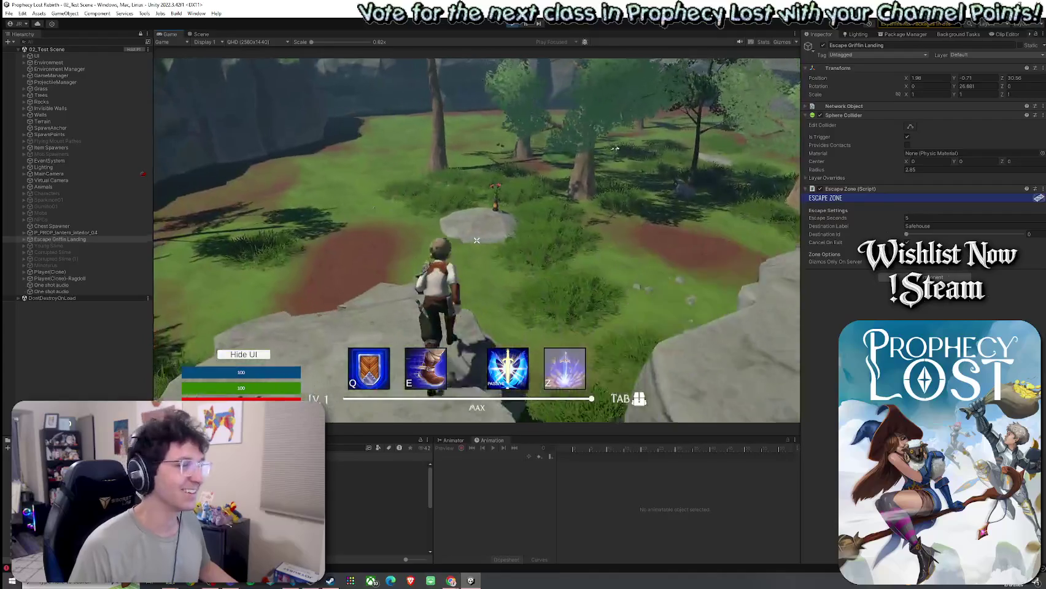
pyautogui.press('w')
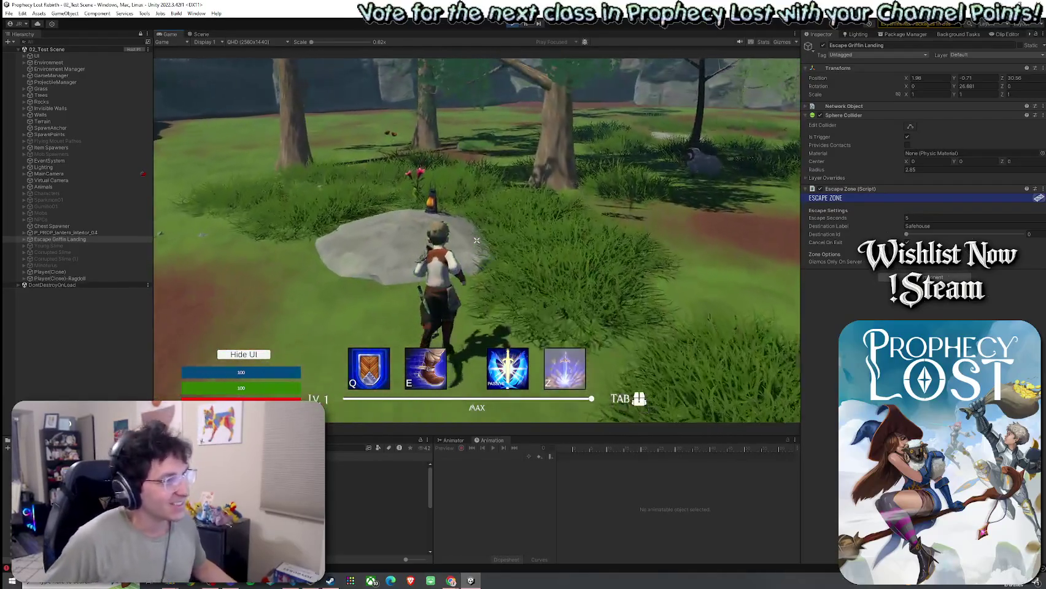
pyautogui.press('w')
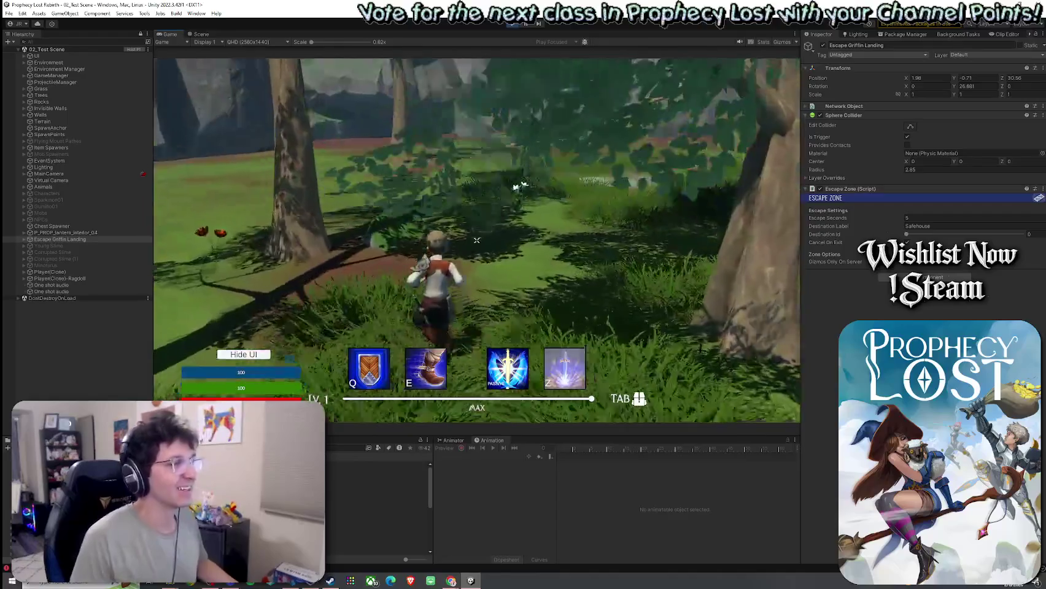
pyautogui.press('w')
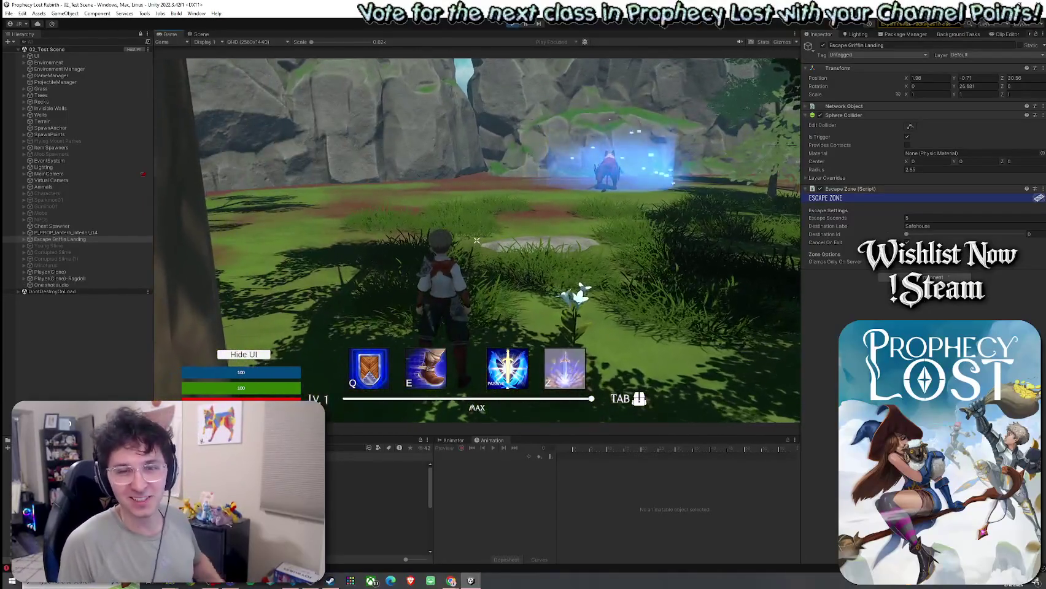
pyautogui.press('w')
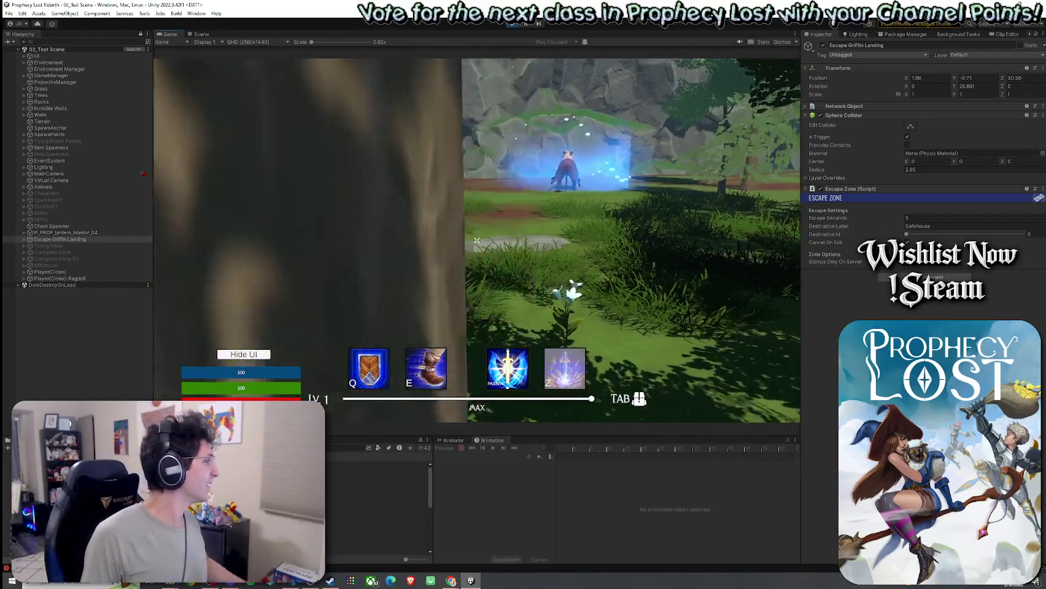
pyautogui.press('super')
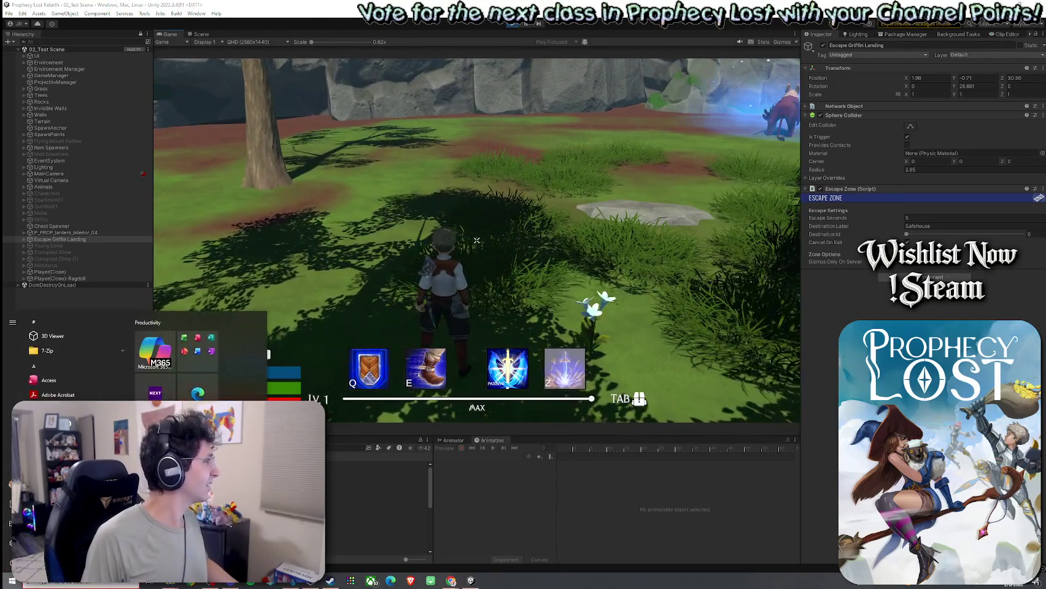
# Step: Dismiss the Windows Start menu to bring the running game back into view
pyautogui.click(451, 581)
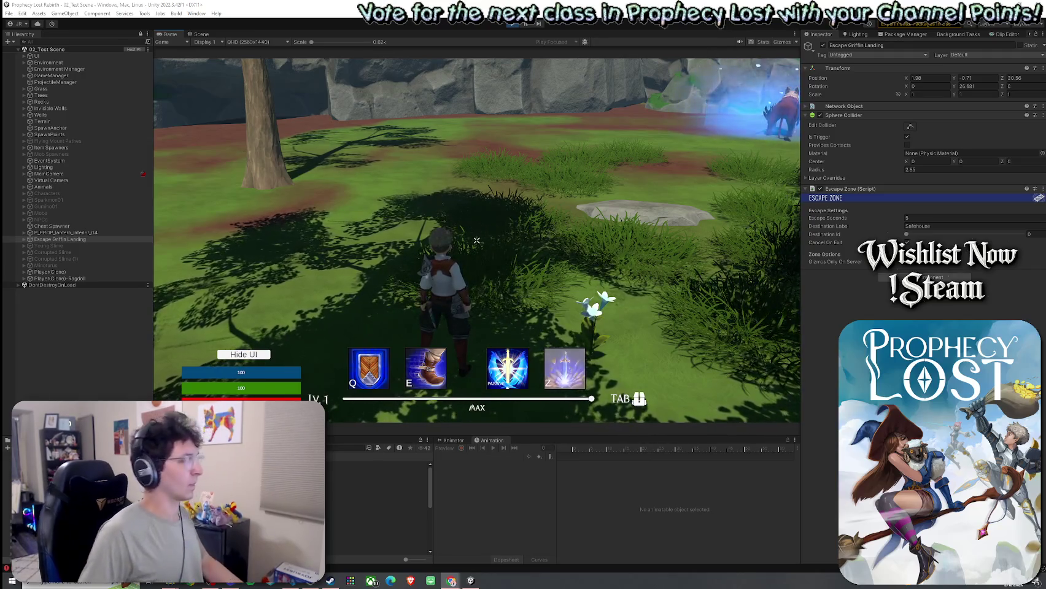
# Step: Run to the glowing griffin landing to escape, then choose Return to Menu
pyautogui.press('w')
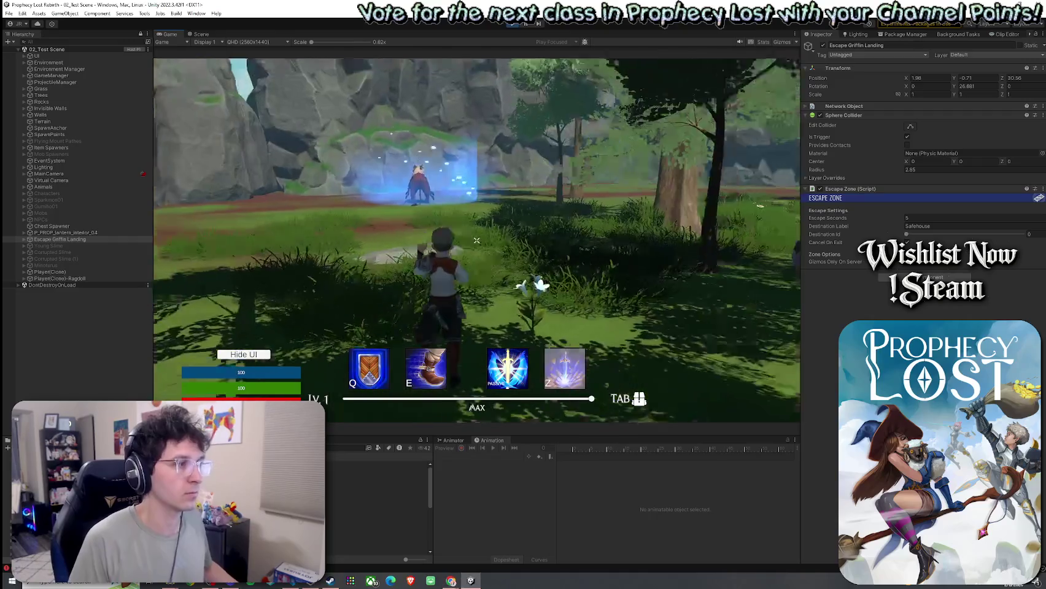
pyautogui.press('w')
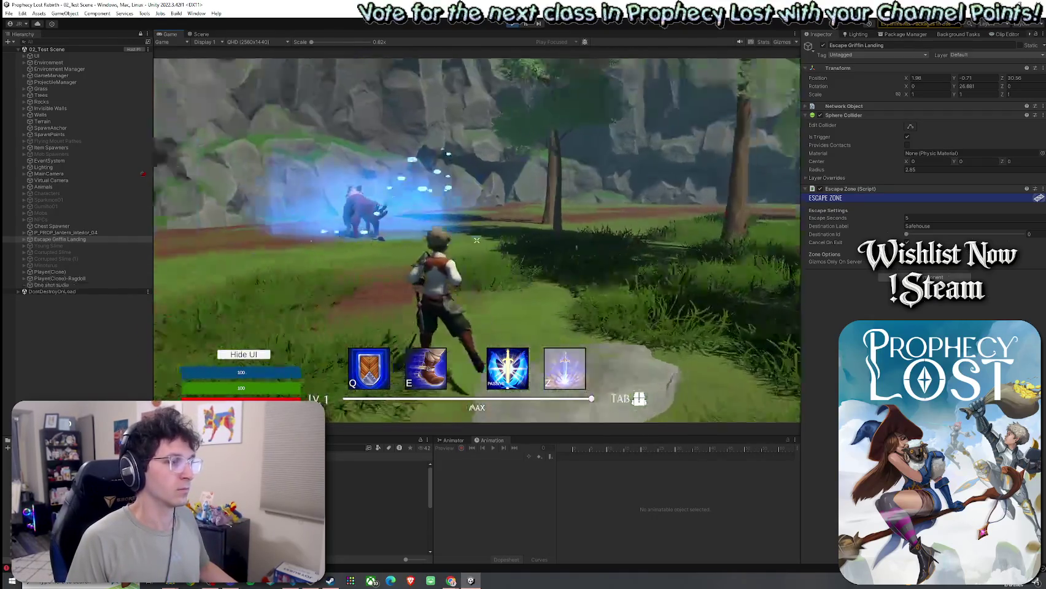
pyautogui.press('w')
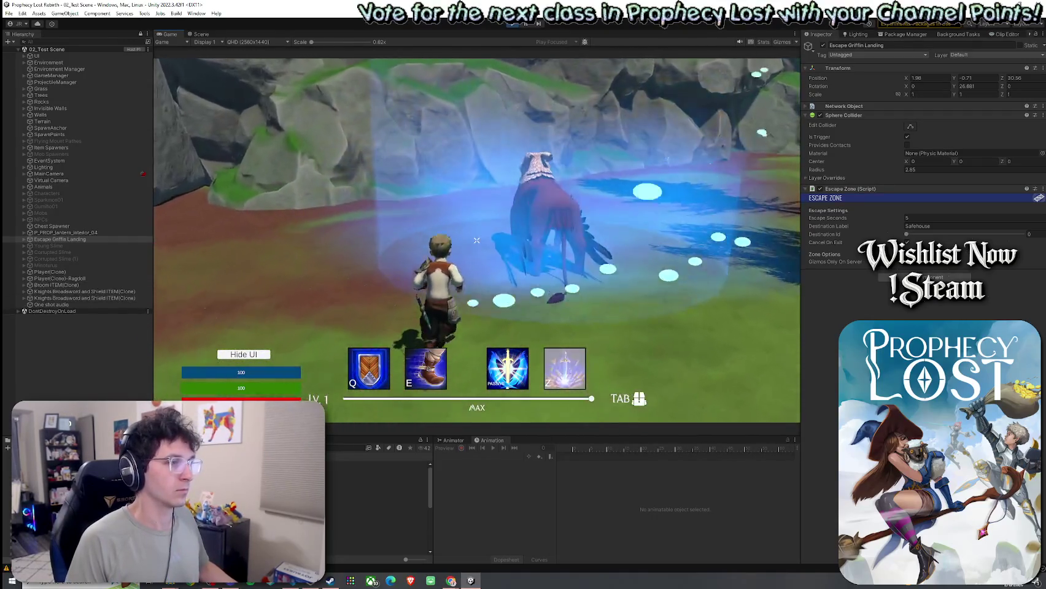
pyautogui.press('w')
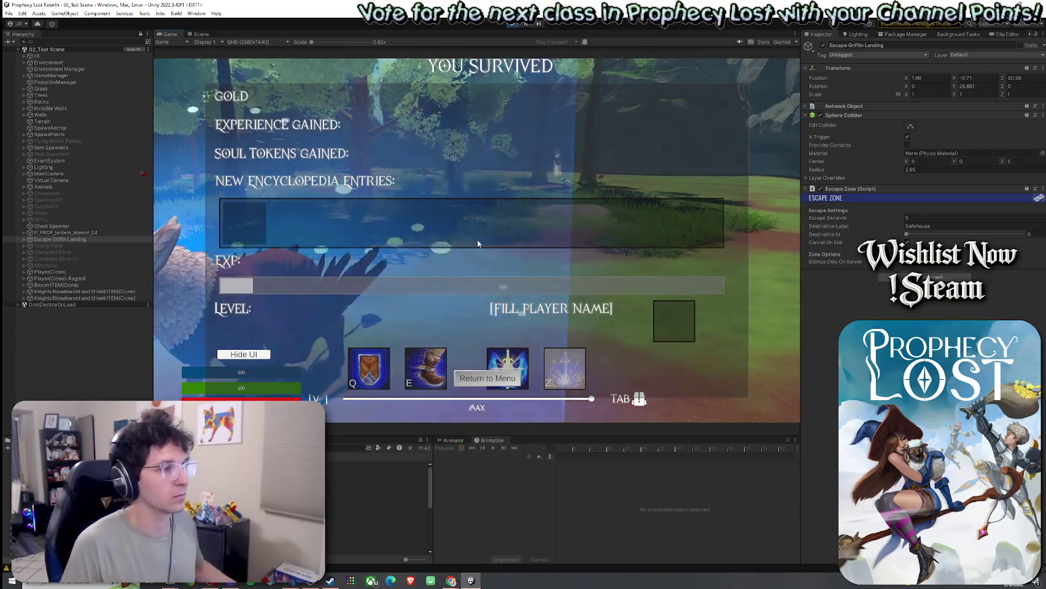
pyautogui.click(487, 378)
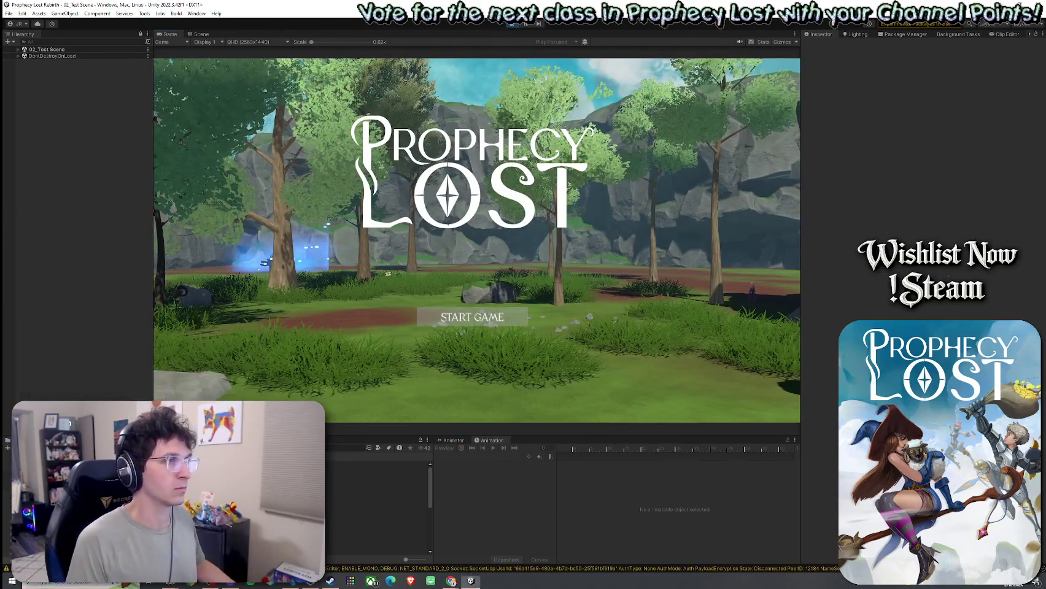
pyautogui.click(513, 24)
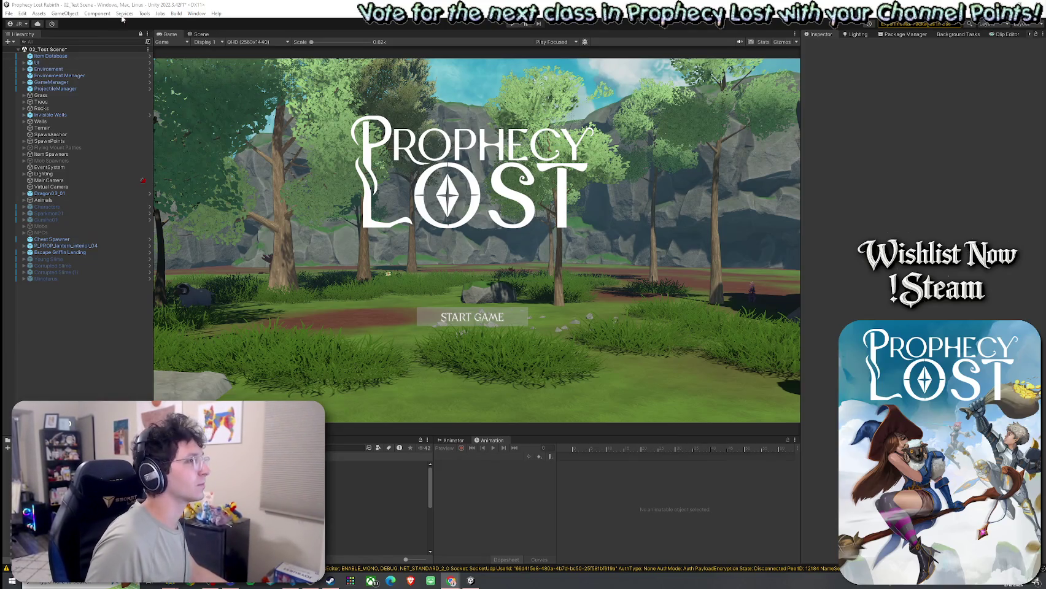
# Step: Save the test scene and review GameManager's Pre Game Timer and Min Player Count To Start
pyautogui.click(12, 43)
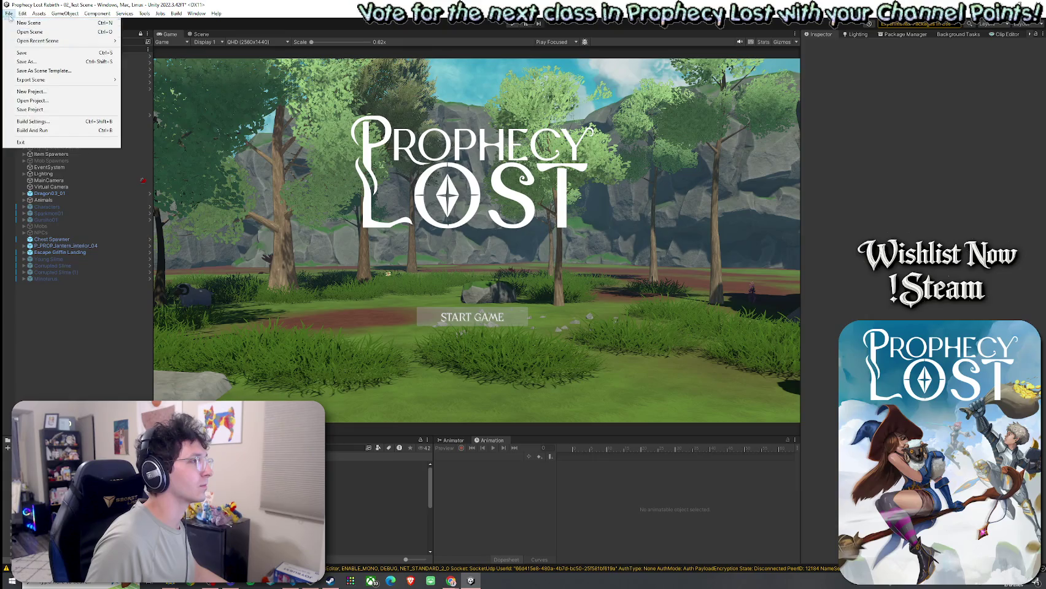
pyautogui.click(37, 54)
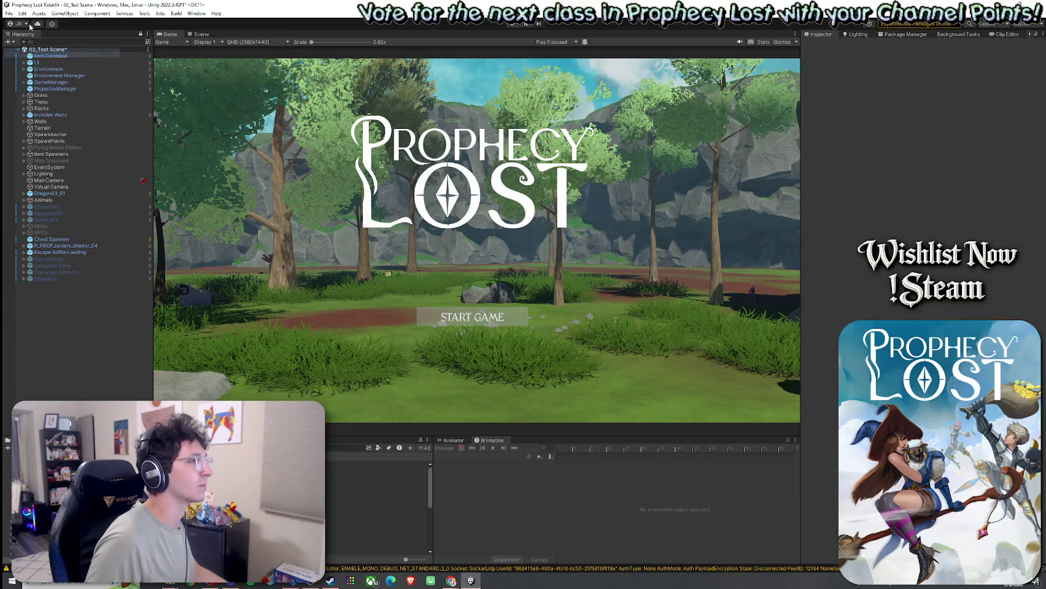
pyautogui.click(51, 82)
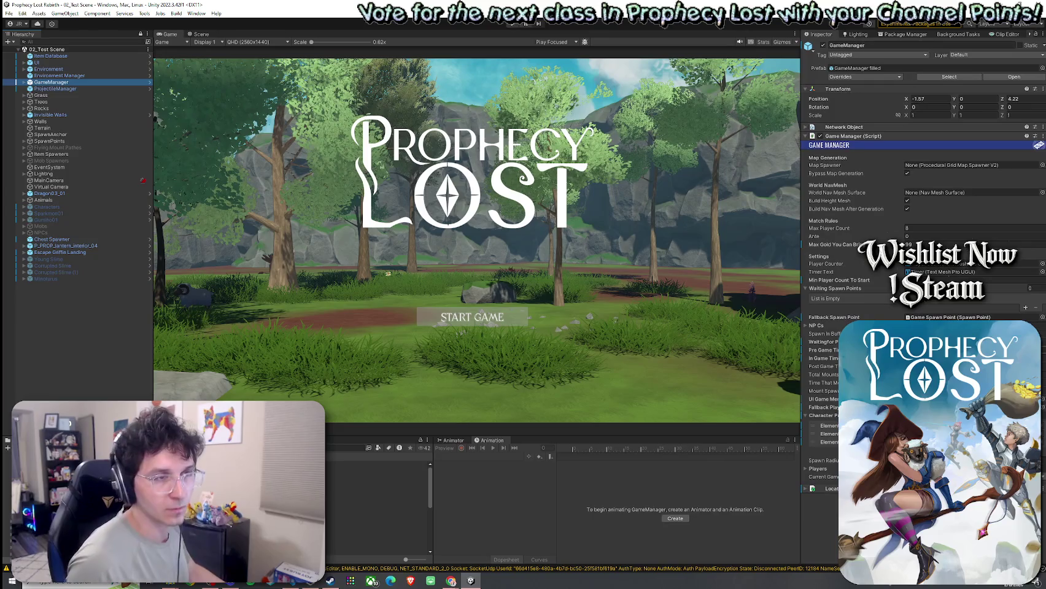
pyautogui.click(933, 349)
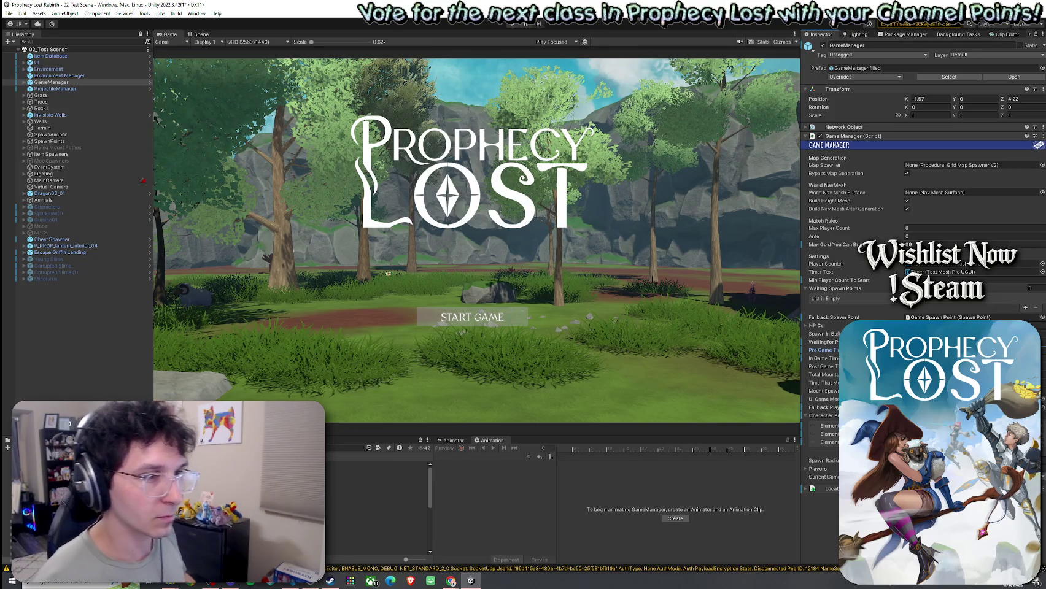
pyautogui.click(970, 280)
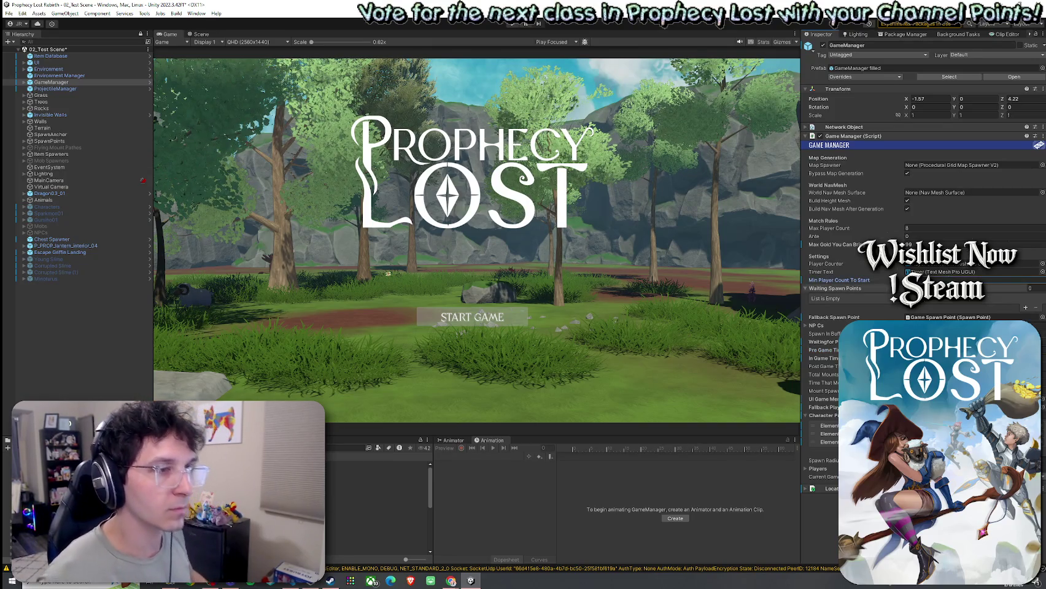
# Step: Save the scene changes again and open Build Settings
pyautogui.click(8, 13)
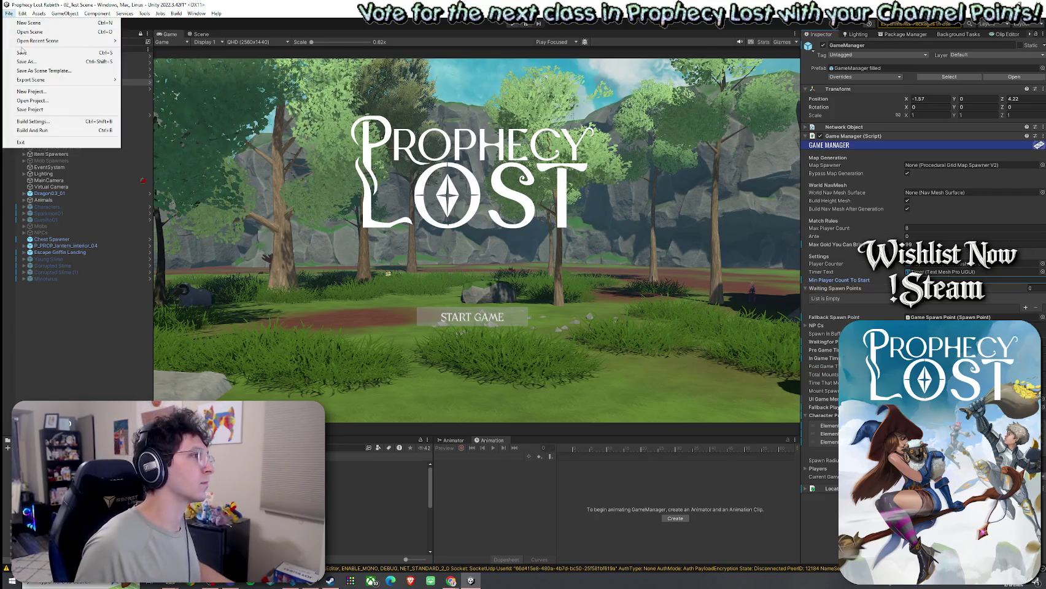
pyautogui.click(19, 52)
pyautogui.click(8, 13)
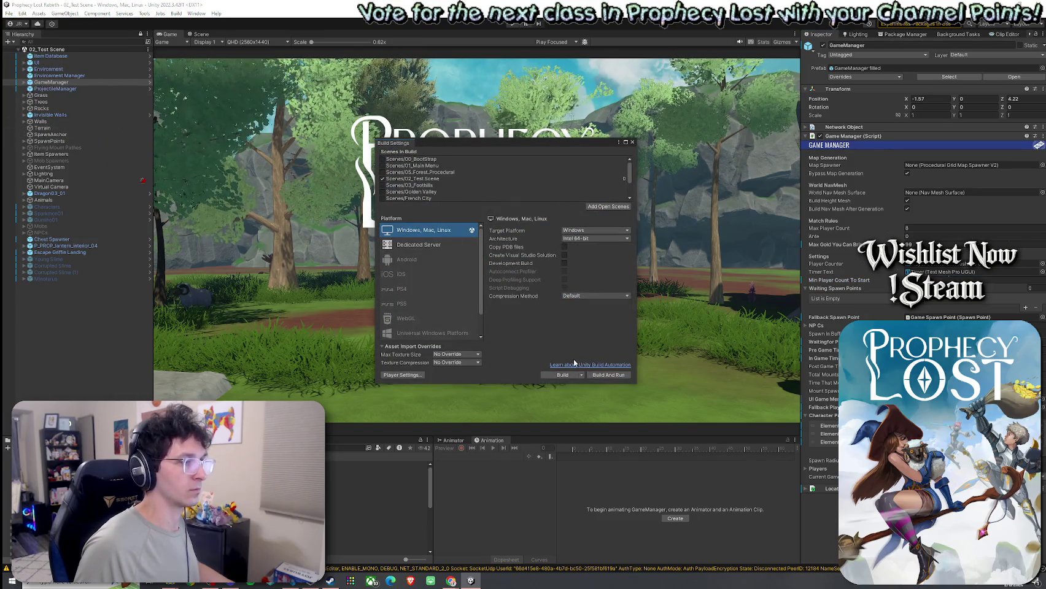
# Step: Start a build from the Build dropdown and navigate into the Builds folder
pyautogui.click(583, 378)
pyautogui.click(560, 381)
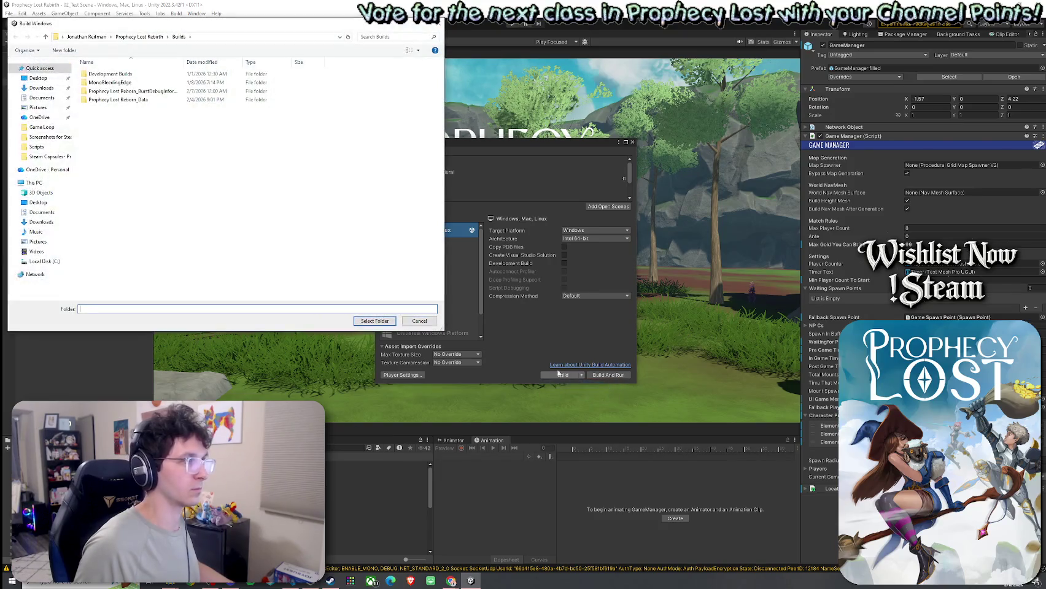
pyautogui.click(147, 37)
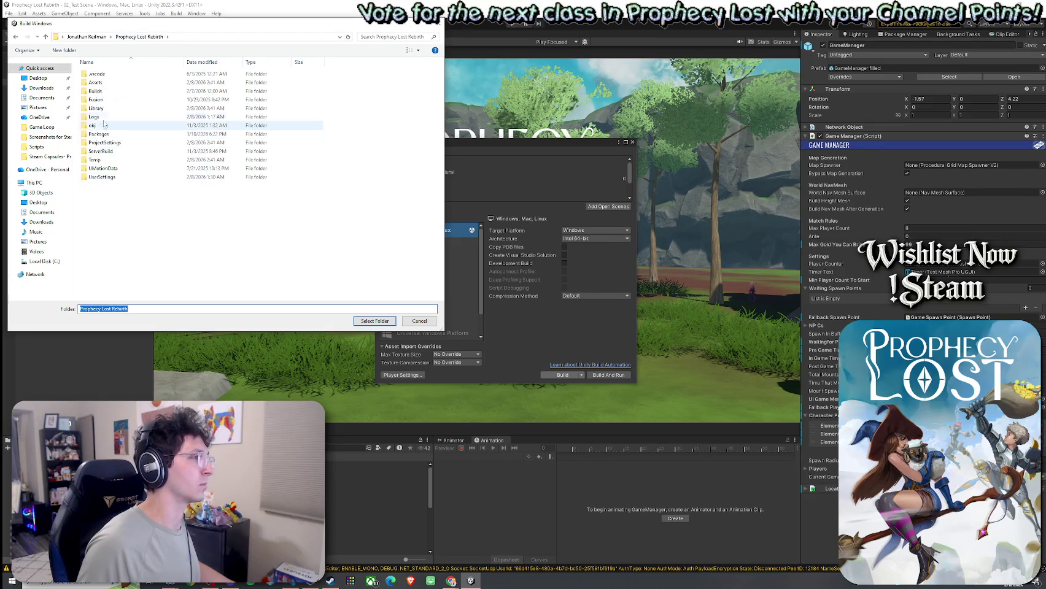
pyautogui.doubleClick(97, 91)
# Step: Create a new 'Feb 8' folder inside Builds and select it as the build output
pyautogui.rightClick(143, 159)
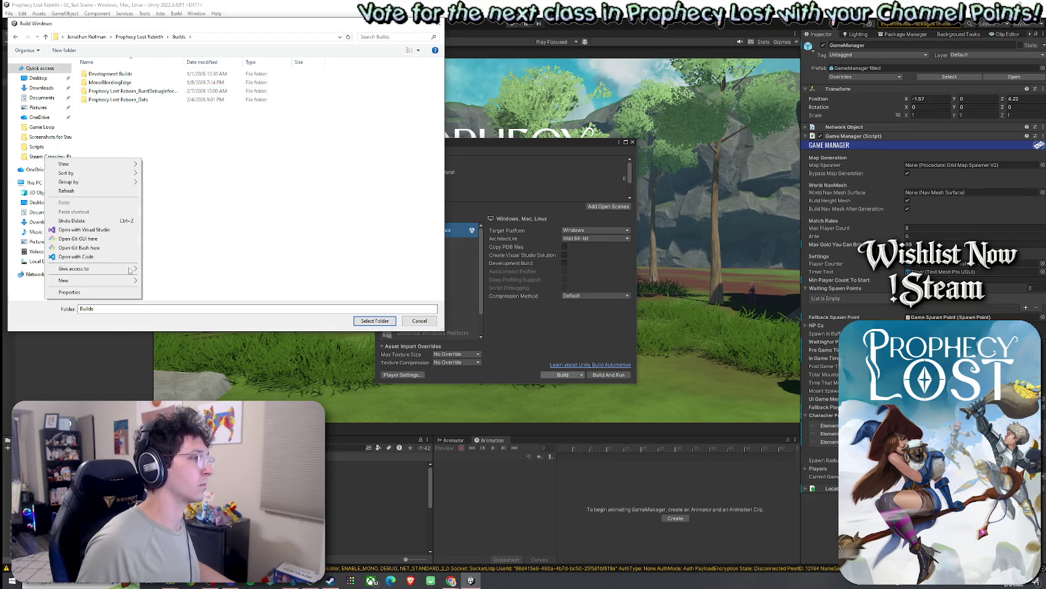
pyautogui.moveTo(123, 281)
pyautogui.click(156, 282)
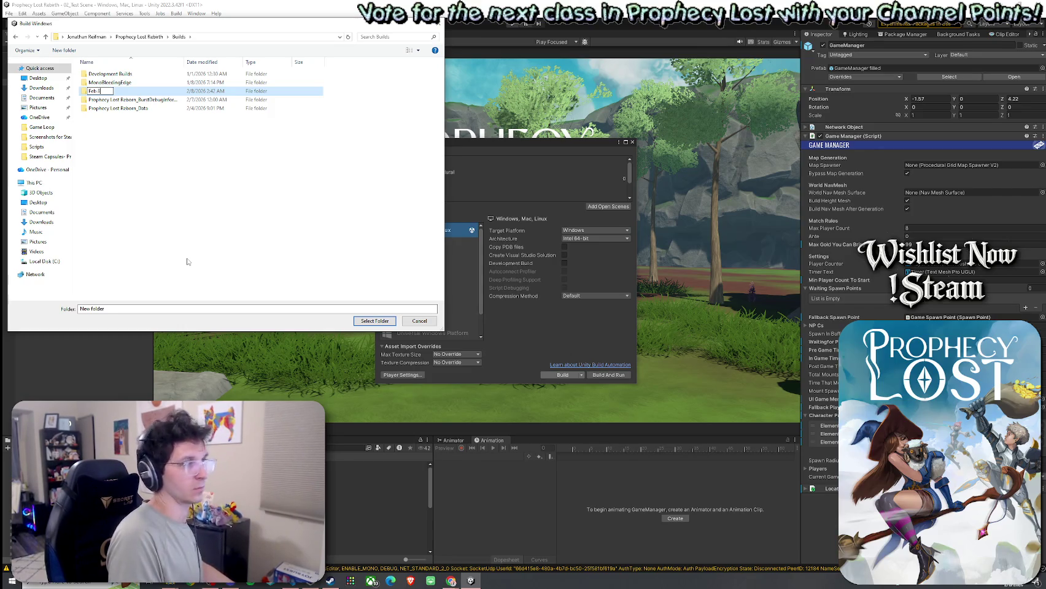
pyautogui.press('Return')
pyautogui.click(376, 321)
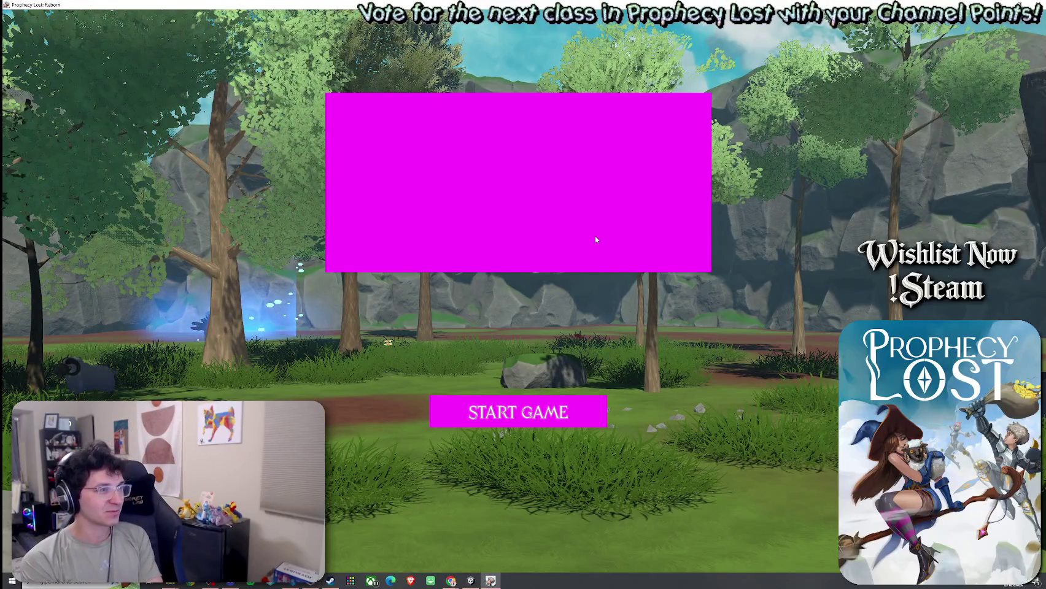
# Step: Start a game and run the character forward into the forest
pyautogui.click(591, 327)
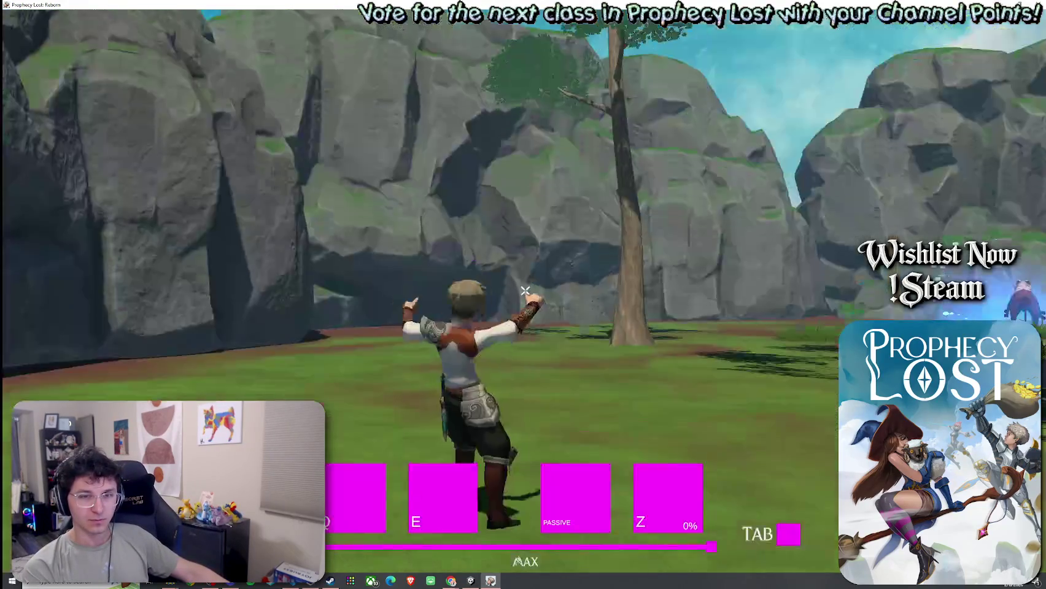
pyautogui.press('w')
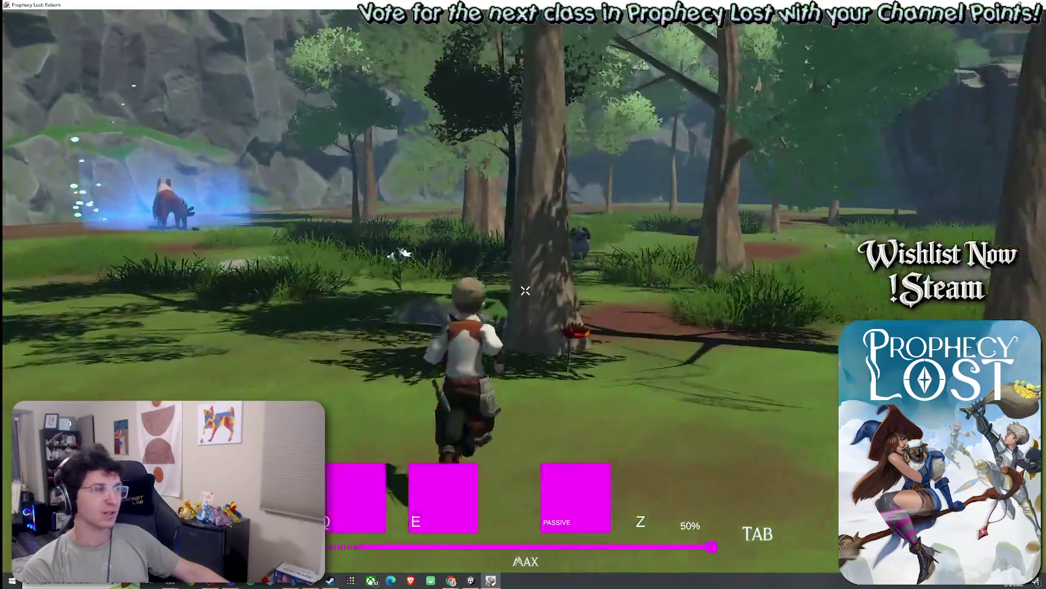
pyautogui.press('w')
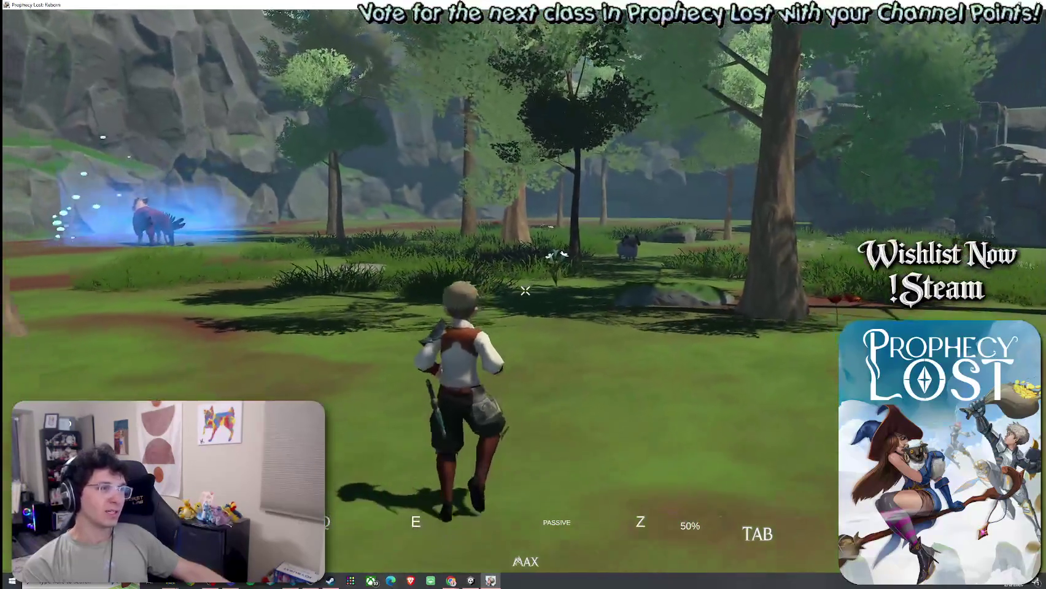
pyautogui.press('w')
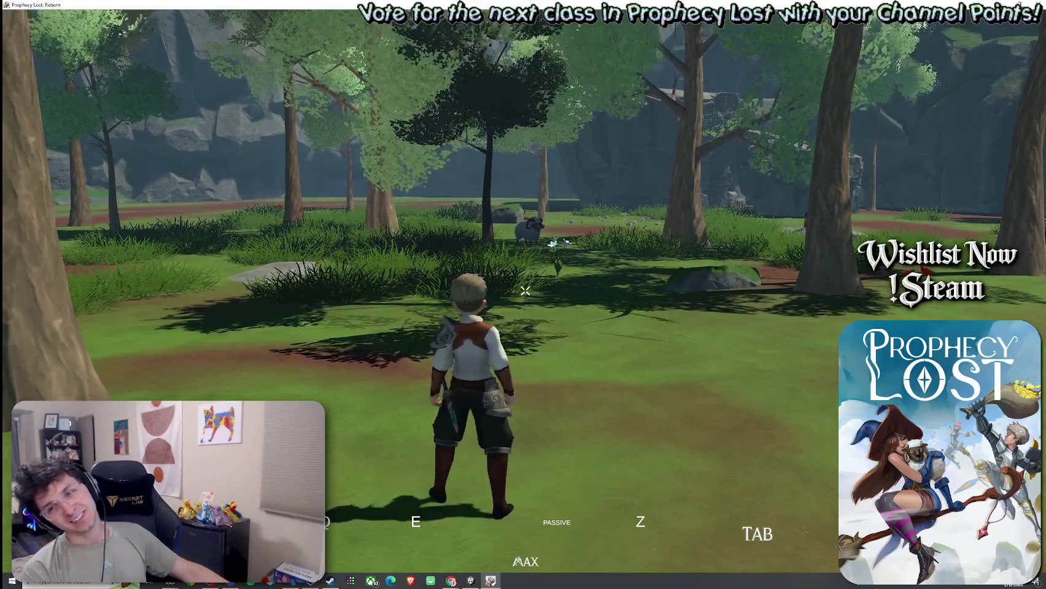
pyautogui.press('w')
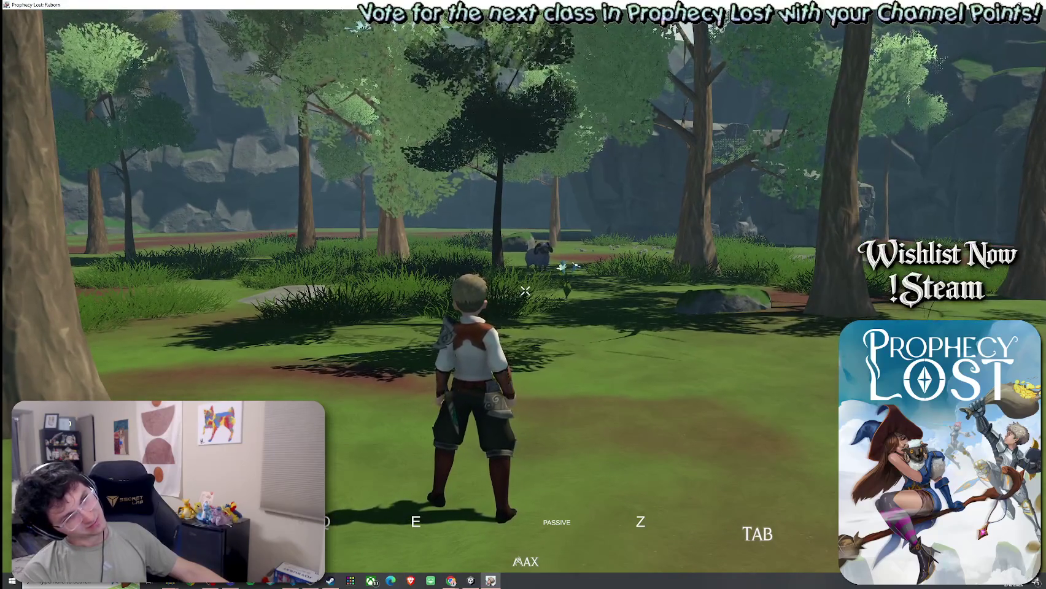
# Step: Test the attack, secondary ability and Tab inventory, then leave the game
pyautogui.click(524, 291)
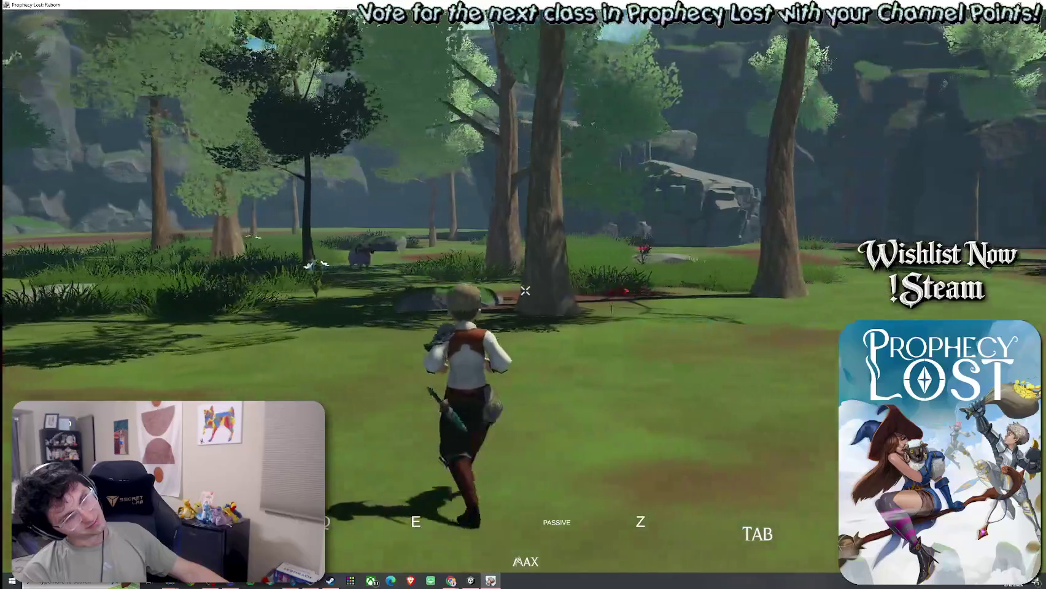
pyautogui.rightClick(524, 291)
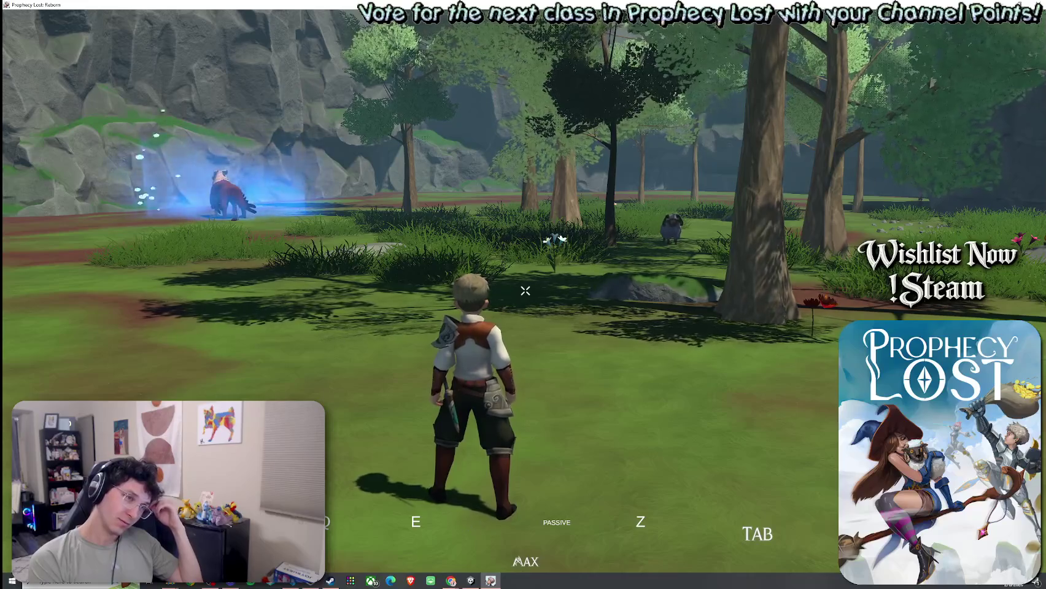
pyautogui.press('Tab')
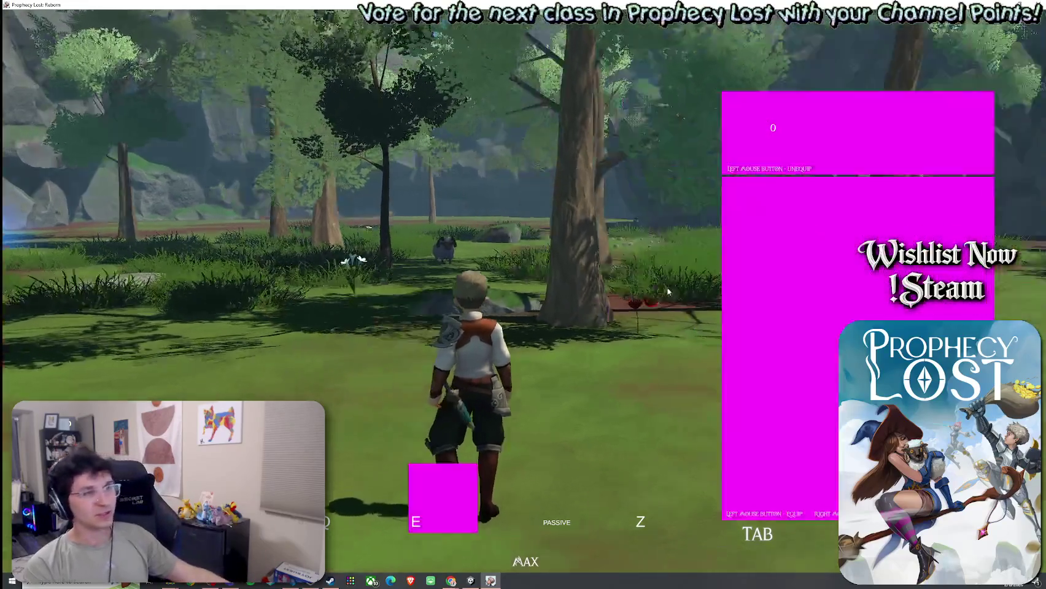
pyautogui.press('Tab')
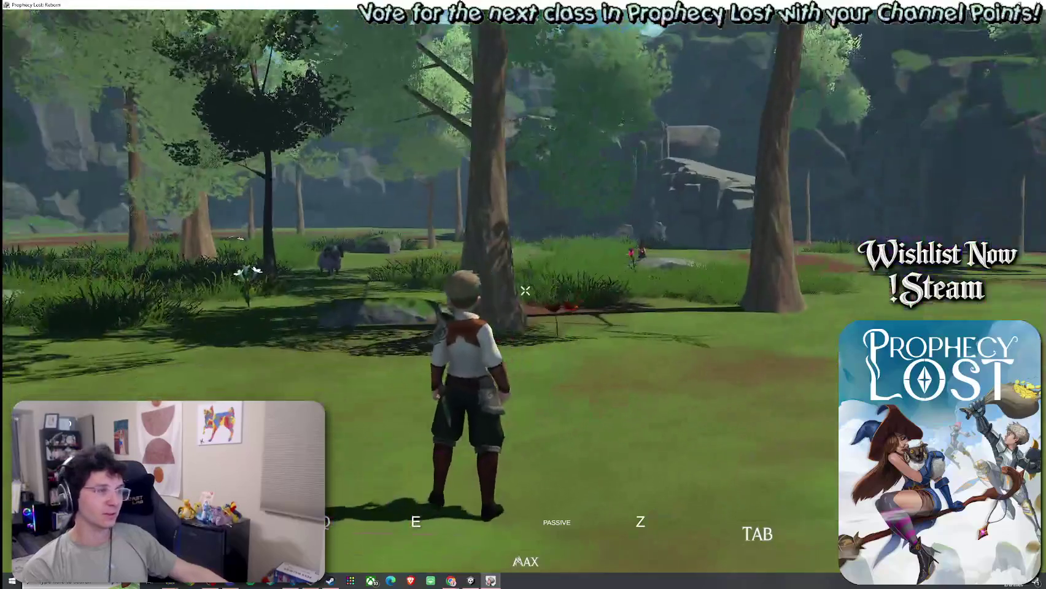
pyautogui.press('super')
# Step: Quit the game with Alt+F4 and dismiss the Windows Start menu
pyautogui.hotkey('alt', 'F4')
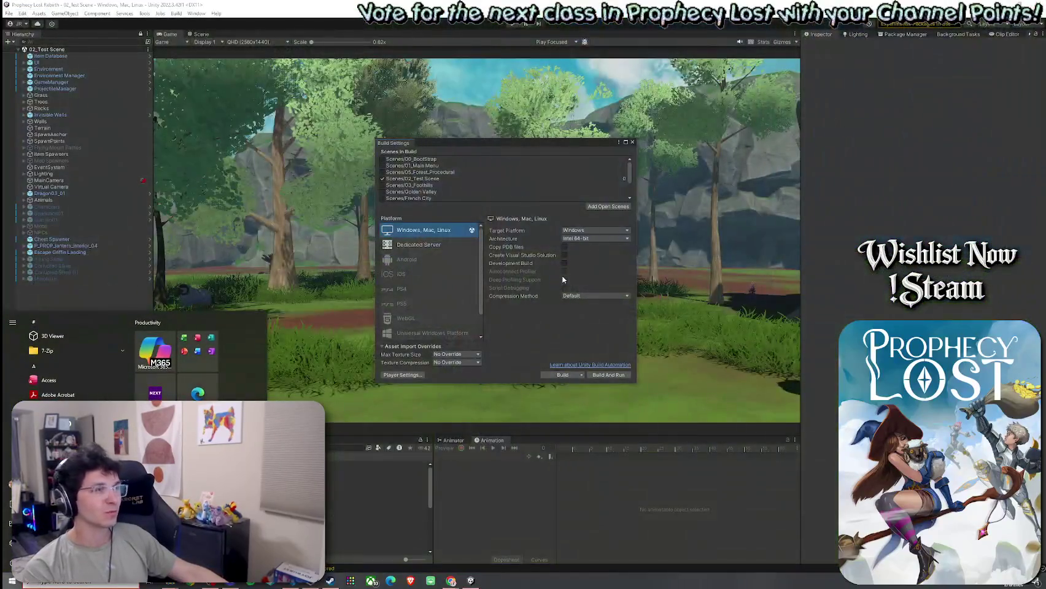
pyautogui.click(304, 296)
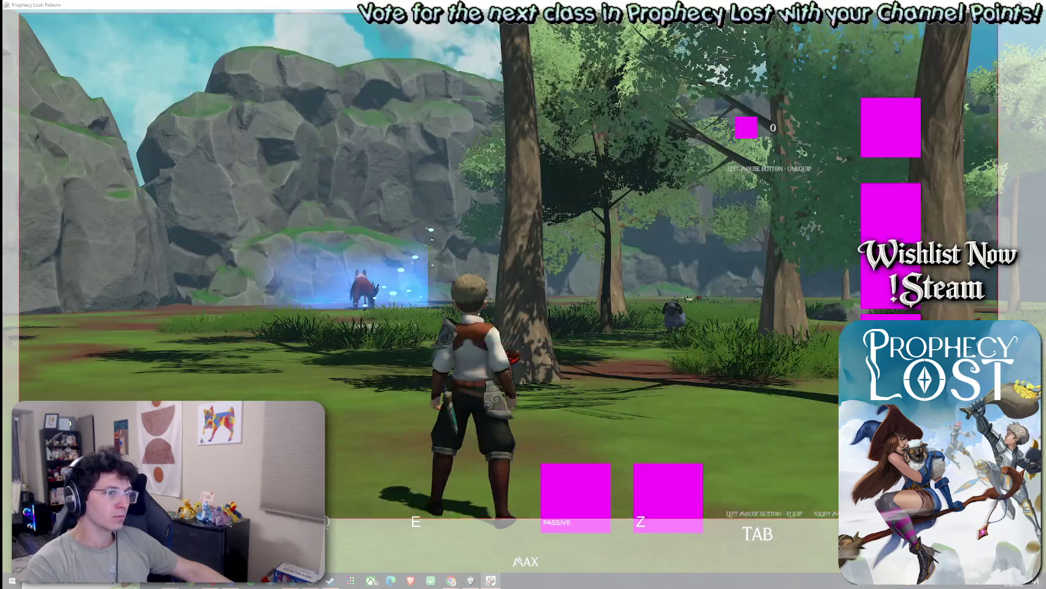
# Step: Screenshot the forest gameplay, discard it unsaved, and quit the game with Alt+F4
pyautogui.press('Print')
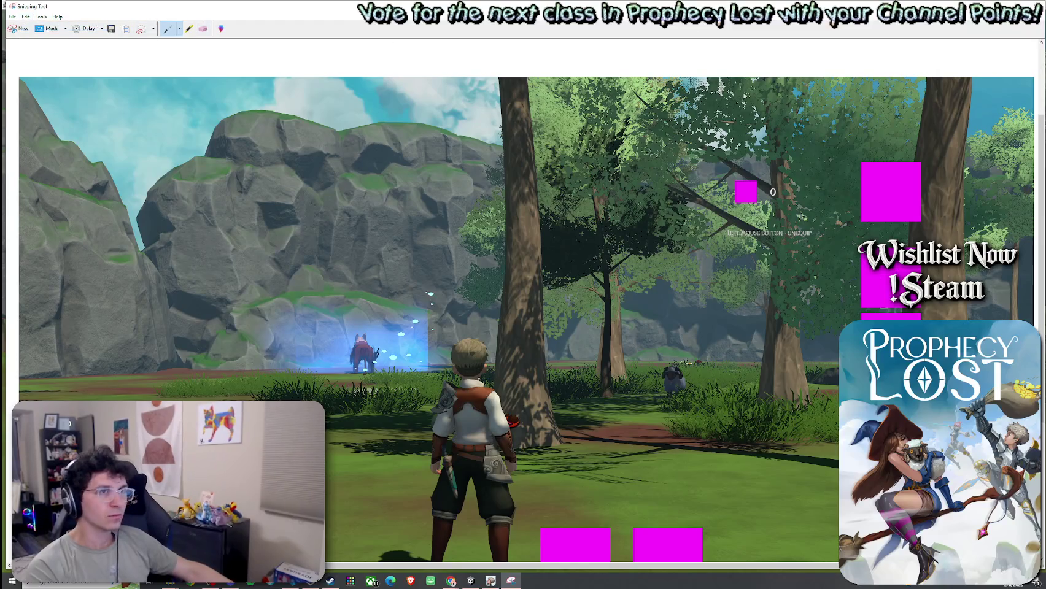
pyautogui.click(1040, 4)
pyautogui.press('n')
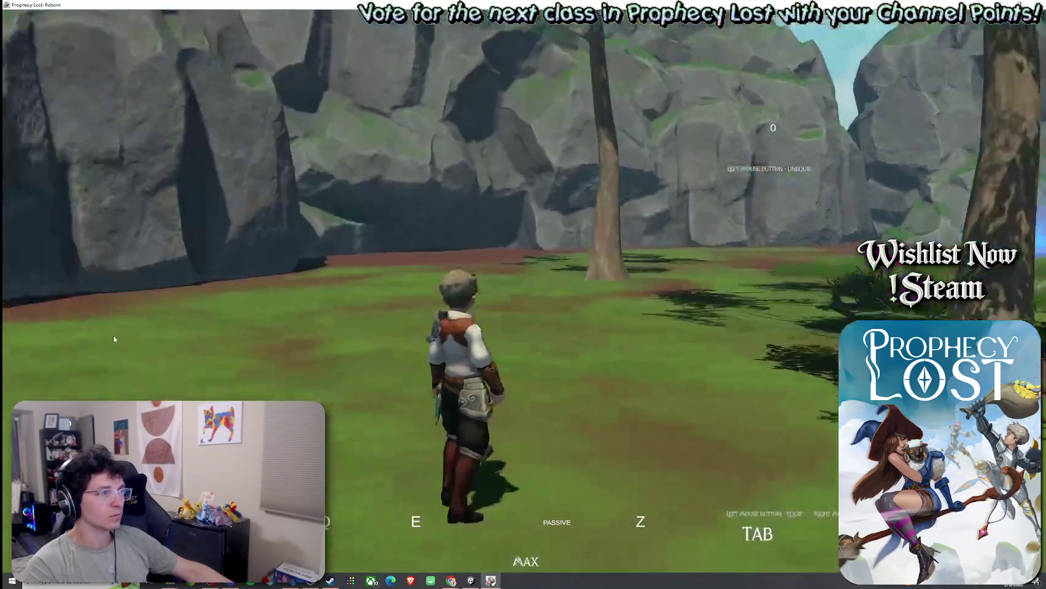
pyautogui.click(3, 326)
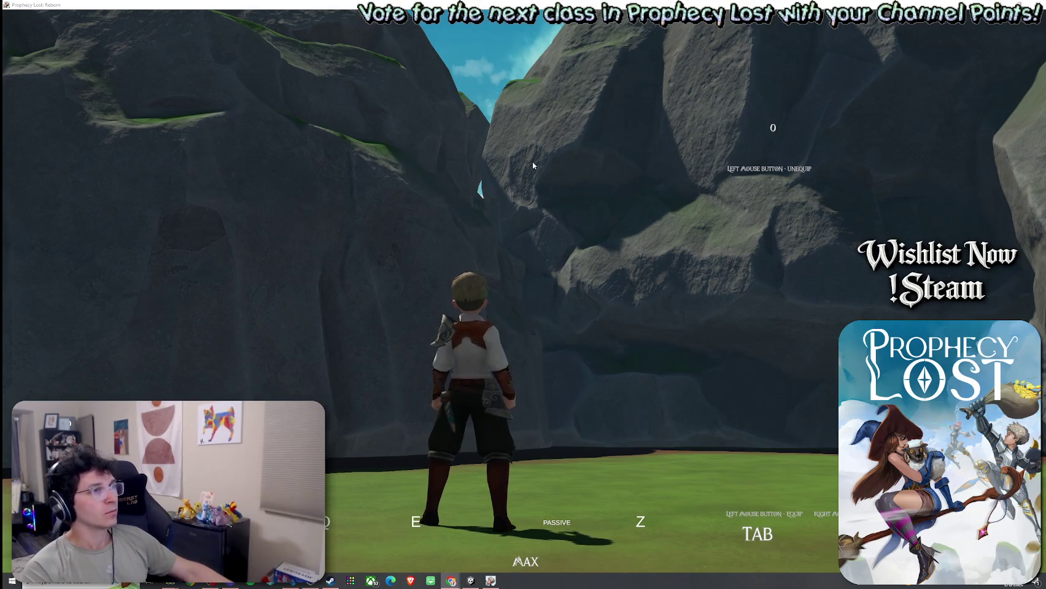
pyautogui.hotkey('alt', 'F4')
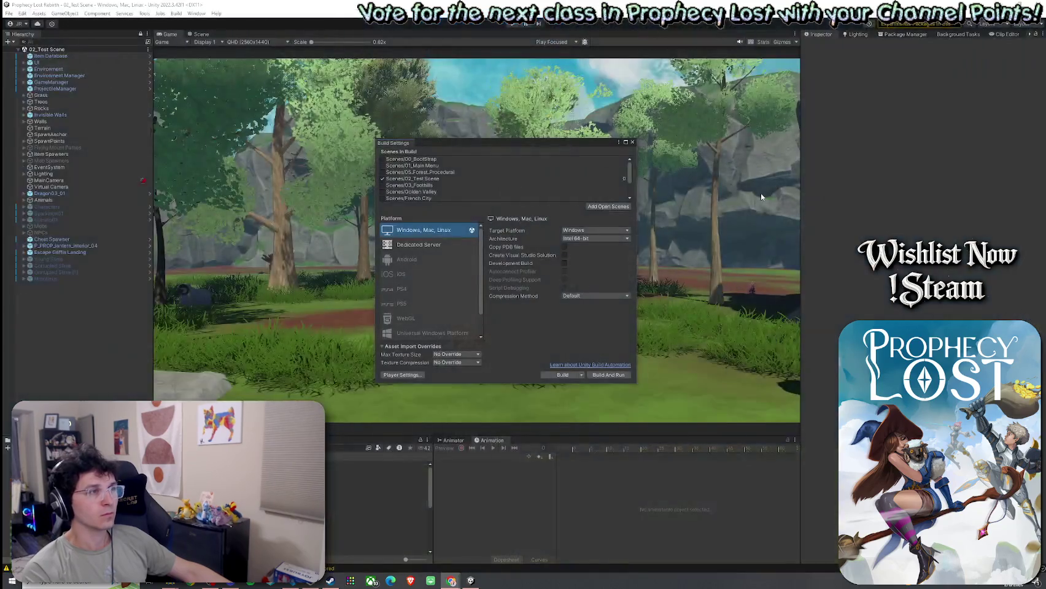
# Step: Close Build Settings, save the scene with File > Save, and switch to the Scene view
pyautogui.click(633, 142)
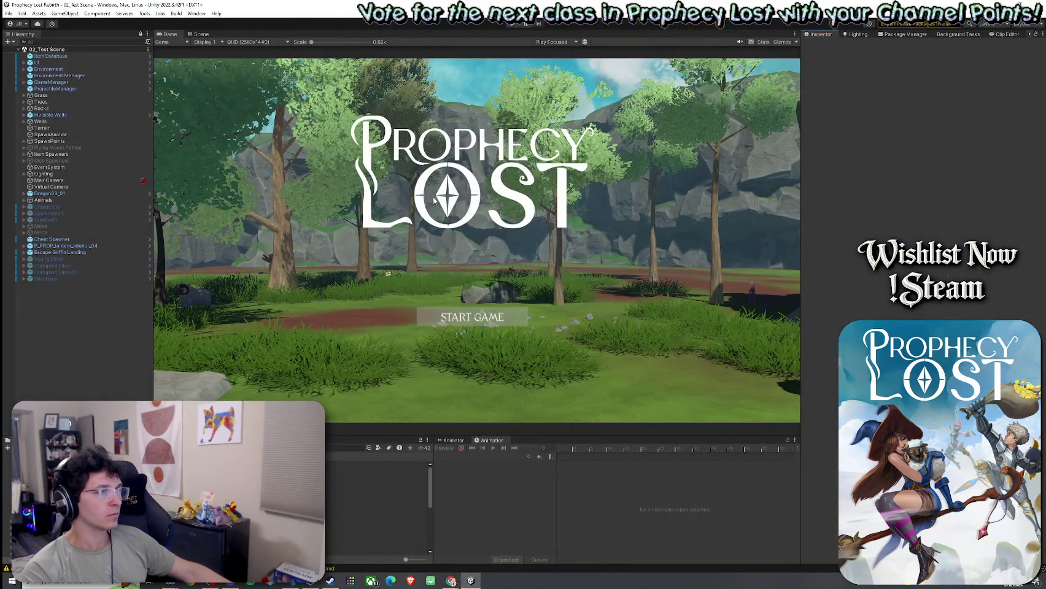
pyautogui.click(8, 14)
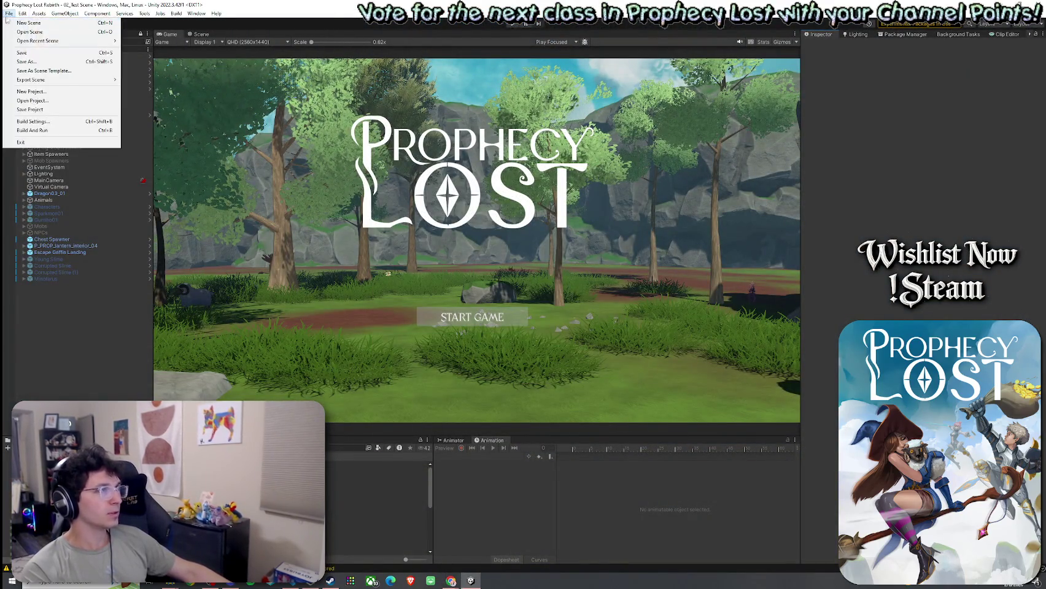
pyautogui.click(25, 53)
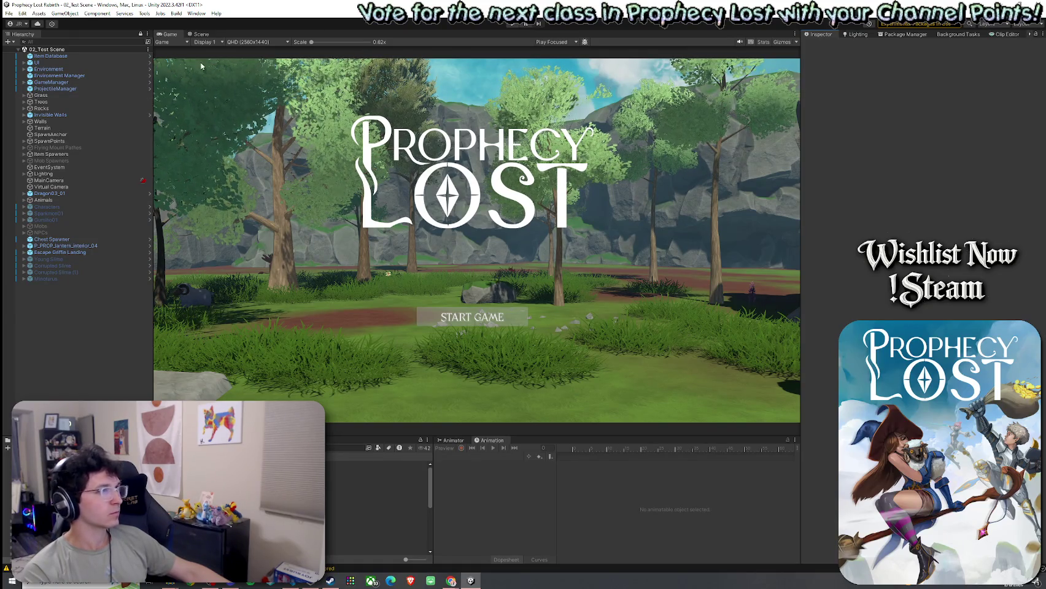
pyautogui.click(202, 34)
pyautogui.click(8, 13)
pyautogui.click(22, 13)
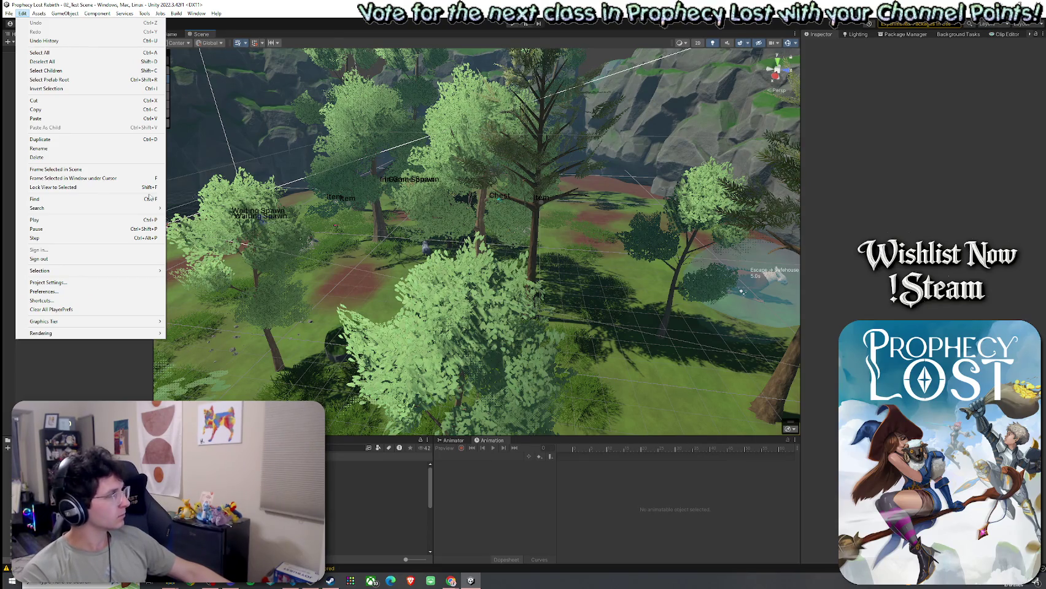
# Step: Reopen File > Build Settings, still targeting Windows, Mac, Linux
pyautogui.press('Escape')
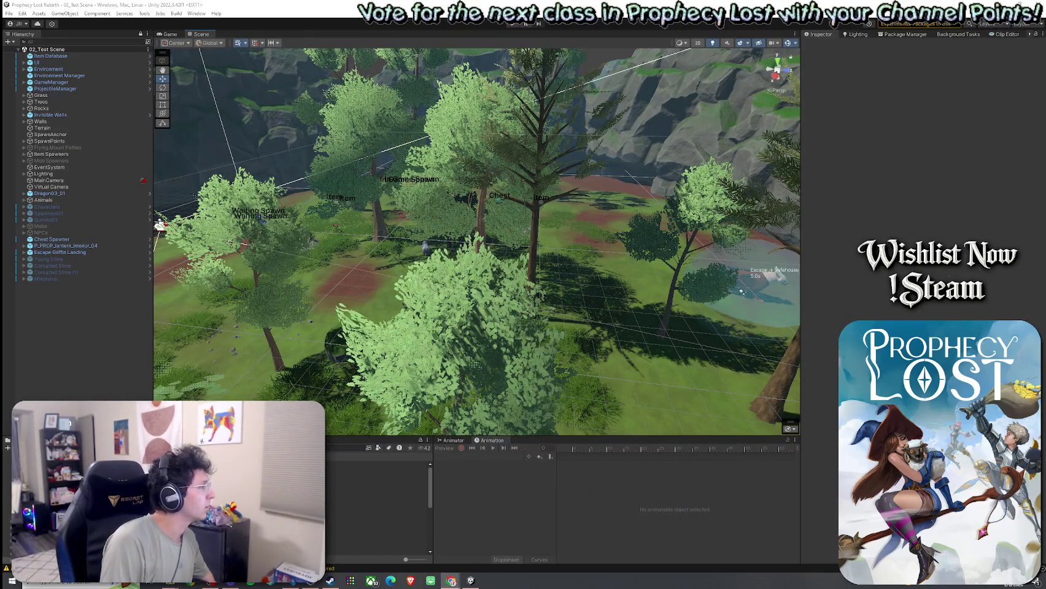
pyautogui.click(23, 13)
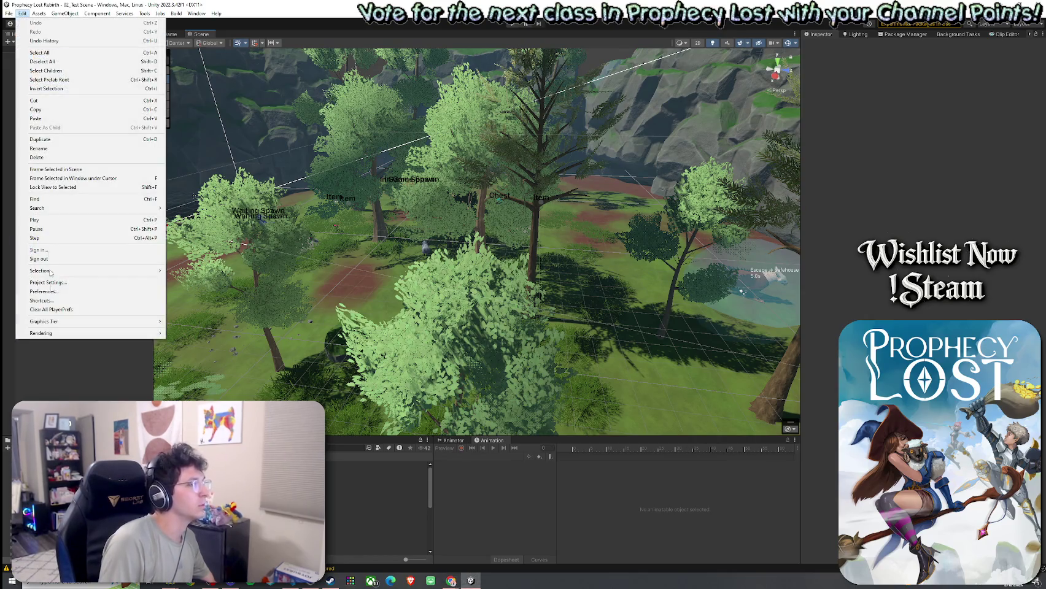
pyautogui.moveTo(38, 13)
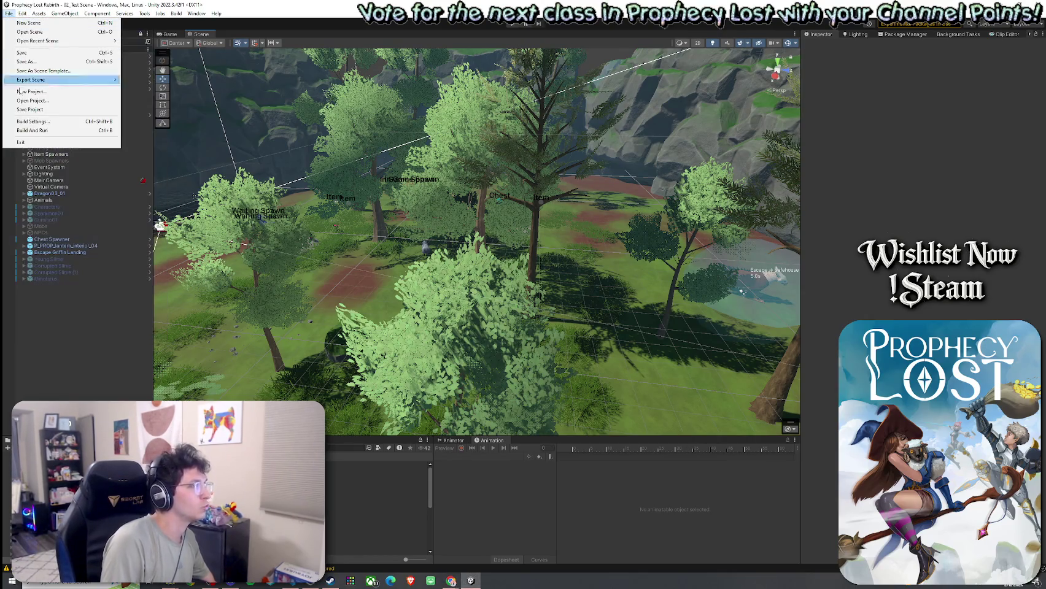
pyautogui.click(53, 127)
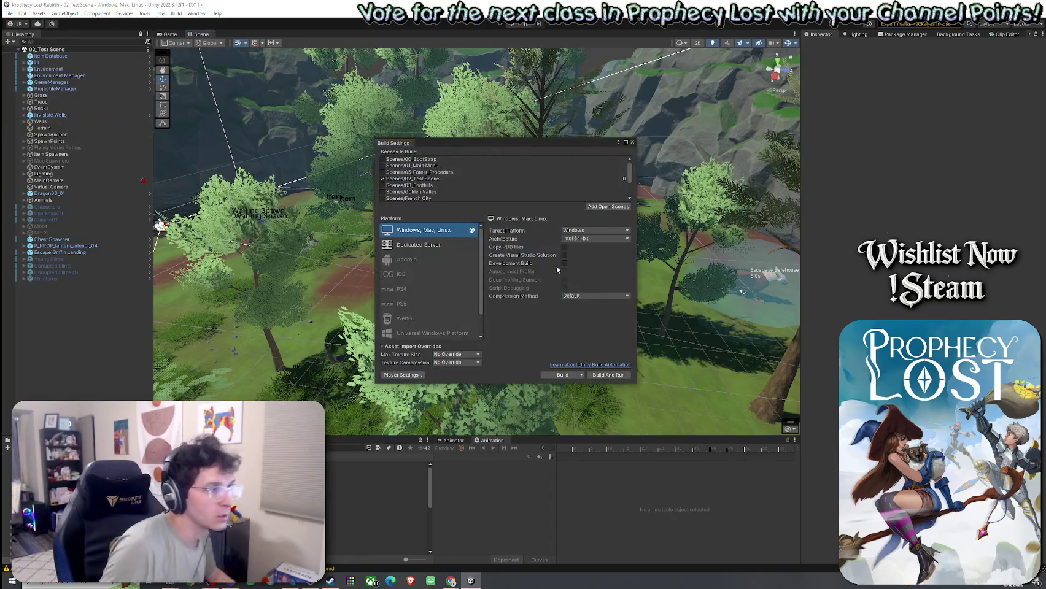
# Step: Enable Development Build and start a Windows build to choose its output folder
pyautogui.click(564, 263)
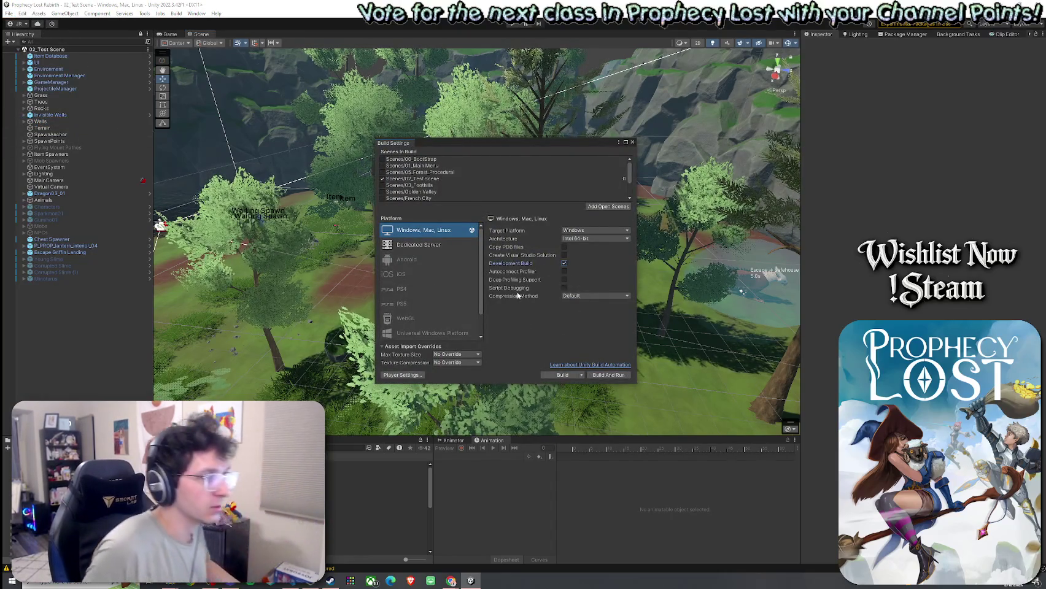
pyautogui.moveTo(530, 276)
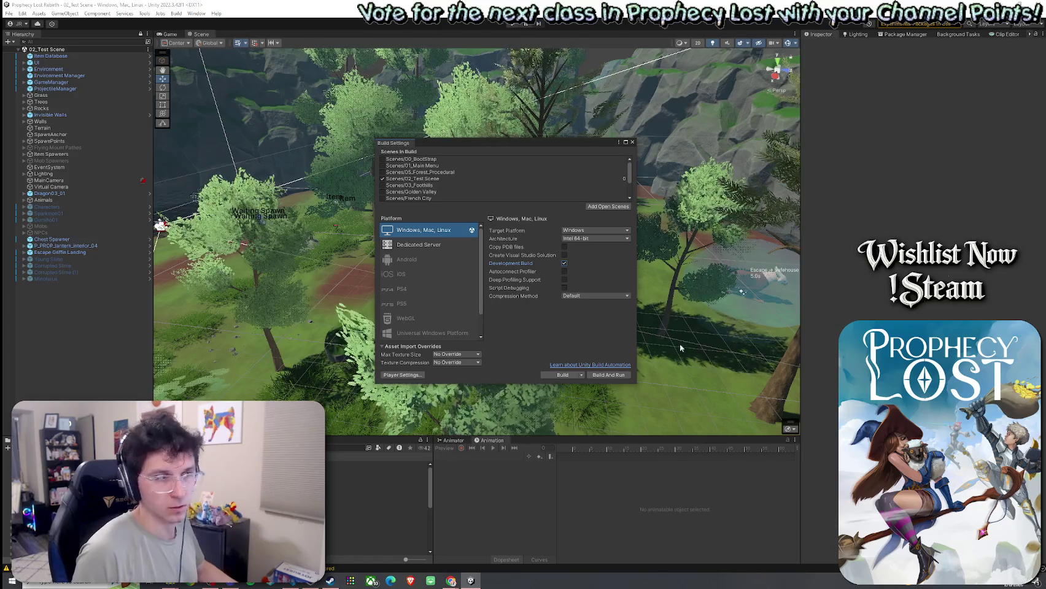
pyautogui.click(582, 376)
pyautogui.click(566, 384)
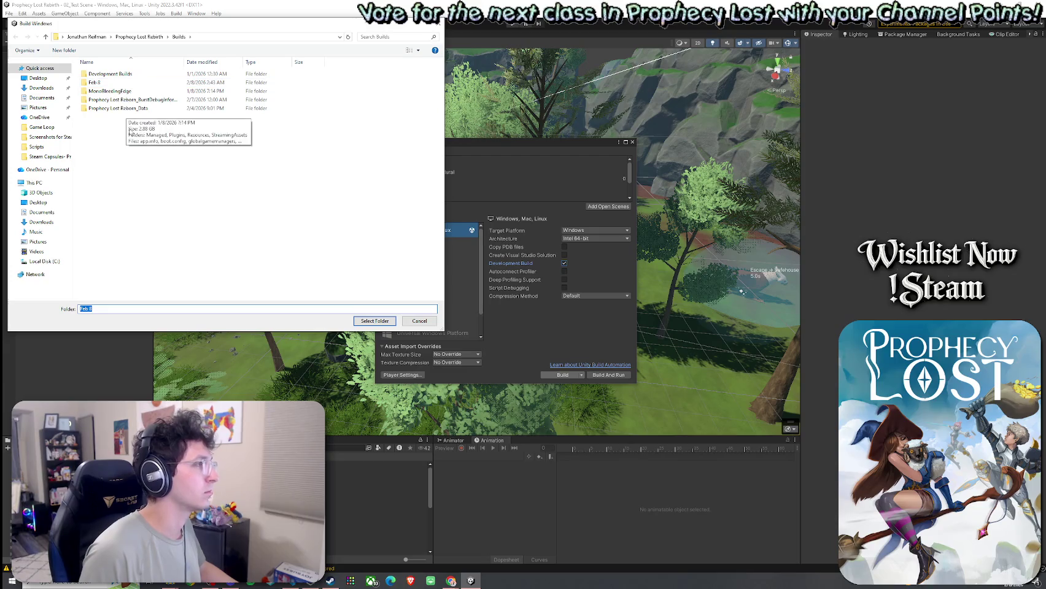
# Step: Delete the old Feb 8 folder from the Builds folder
pyautogui.click(102, 84)
pyautogui.rightClick(119, 84)
pyautogui.click(61, 290)
# Step: Create a fresh Feb 8 folder, build the game into it, and allow firewall access
pyautogui.rightClick(201, 190)
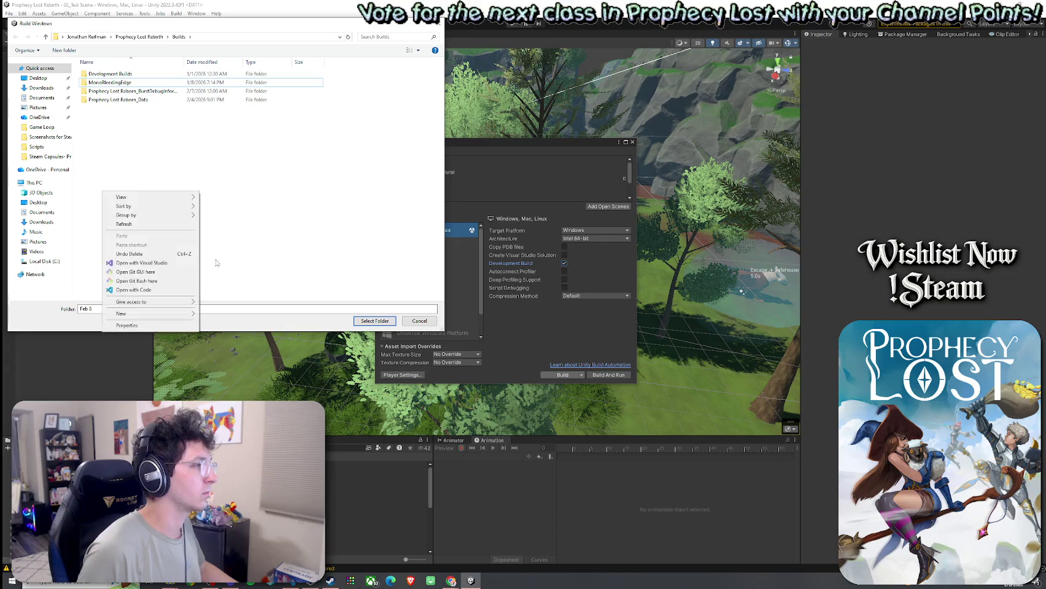
pyautogui.moveTo(161, 315)
pyautogui.click(222, 327)
pyautogui.write('d')
pyautogui.write('eb 7')
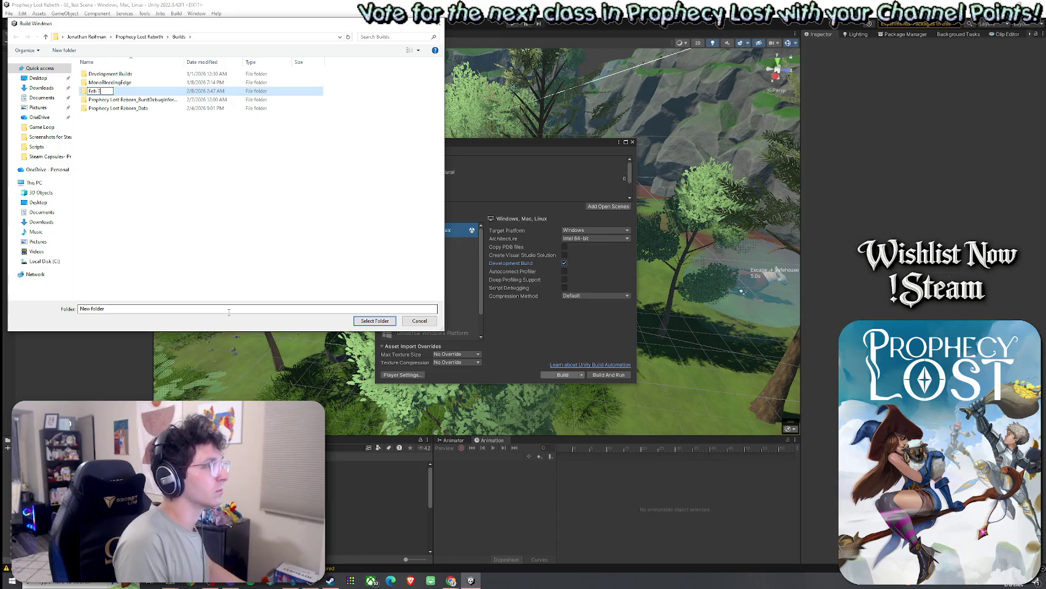
pyautogui.press('Return')
pyautogui.press('Return')
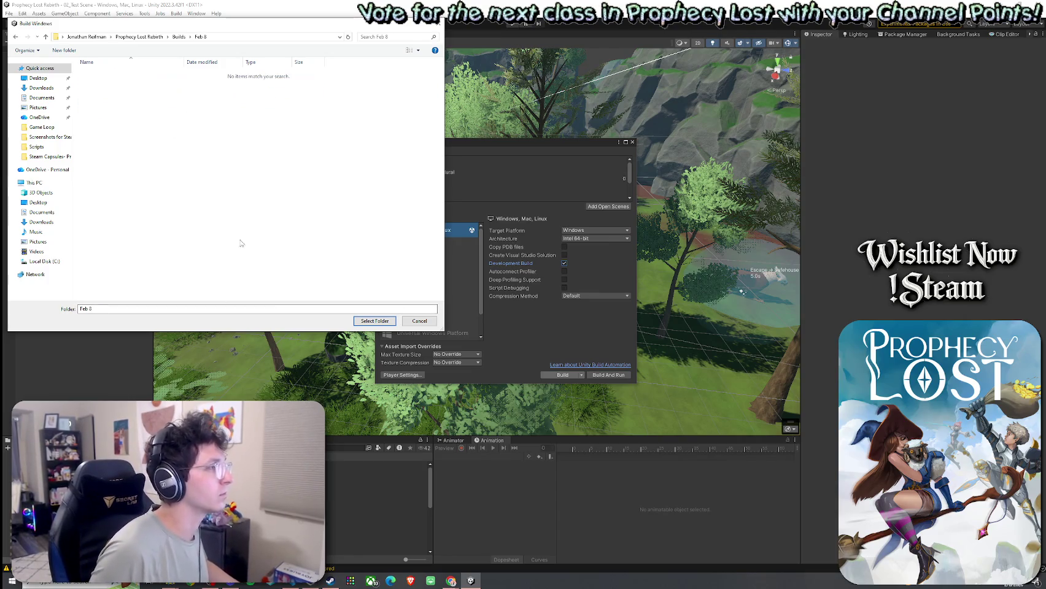
pyautogui.click(372, 321)
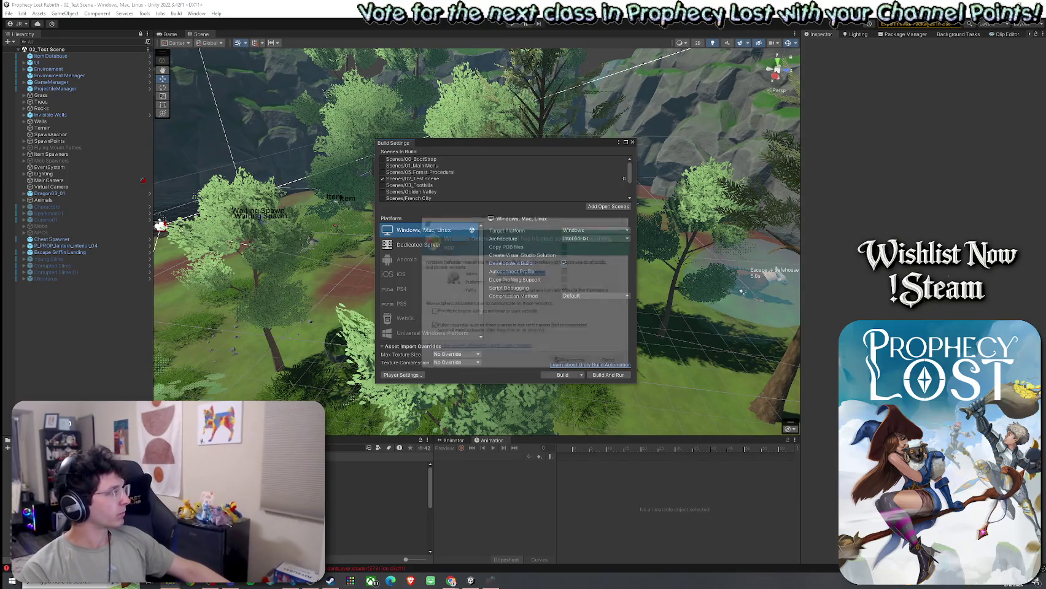
pyautogui.click(573, 363)
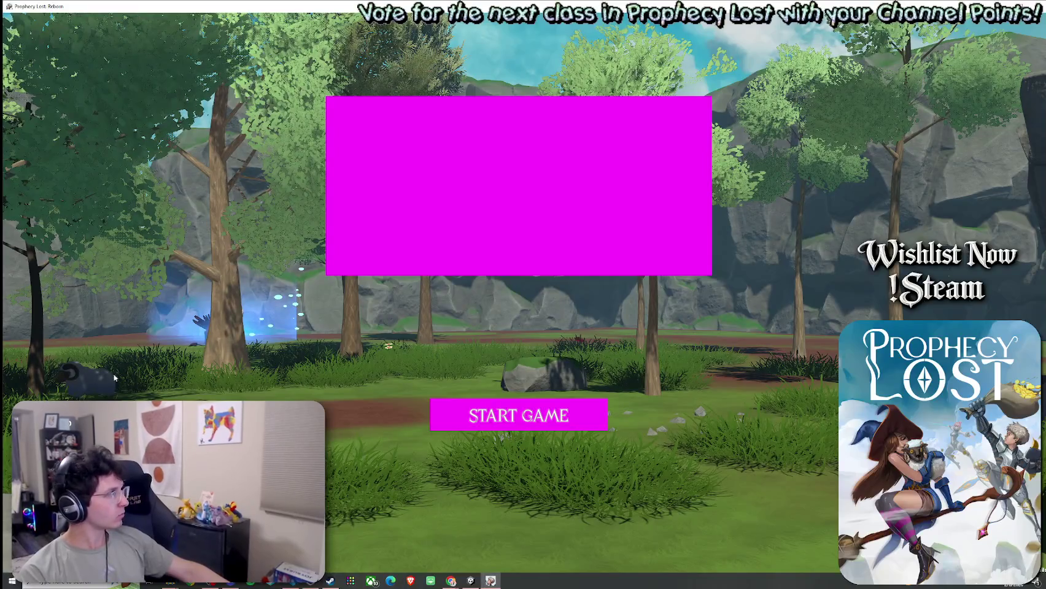
# Step: Start a game in the new build, attack once, then close it with Alt+F4
pyautogui.click(606, 414)
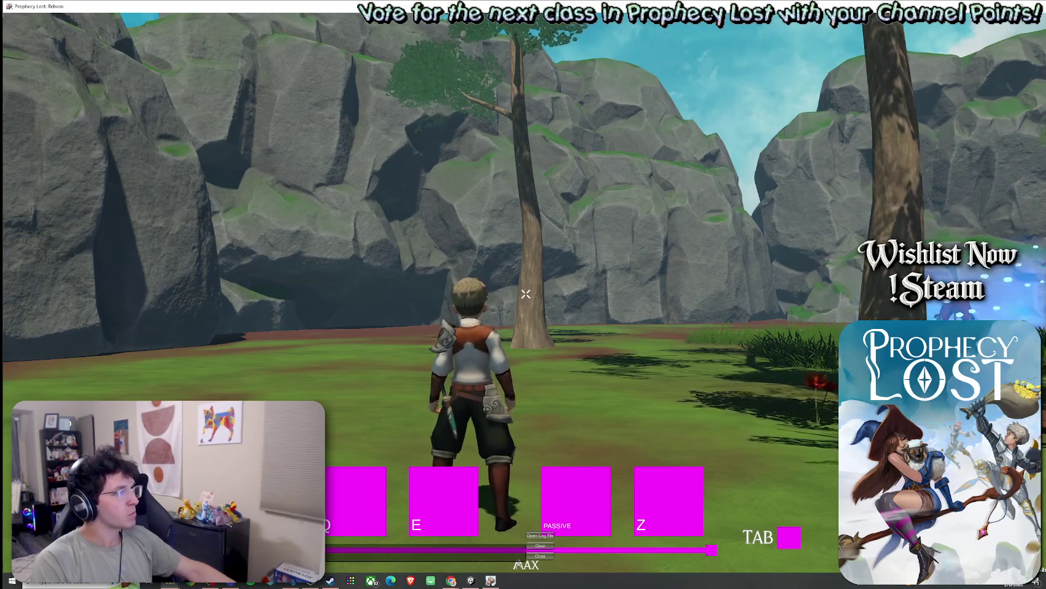
pyautogui.click(525, 294)
pyautogui.press('super')
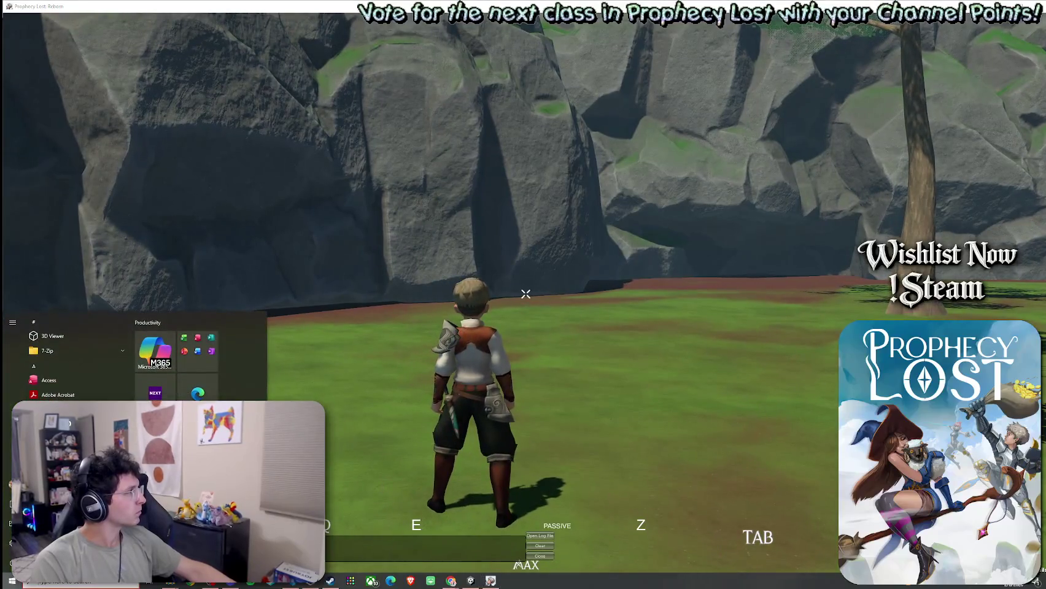
pyautogui.press('Escape')
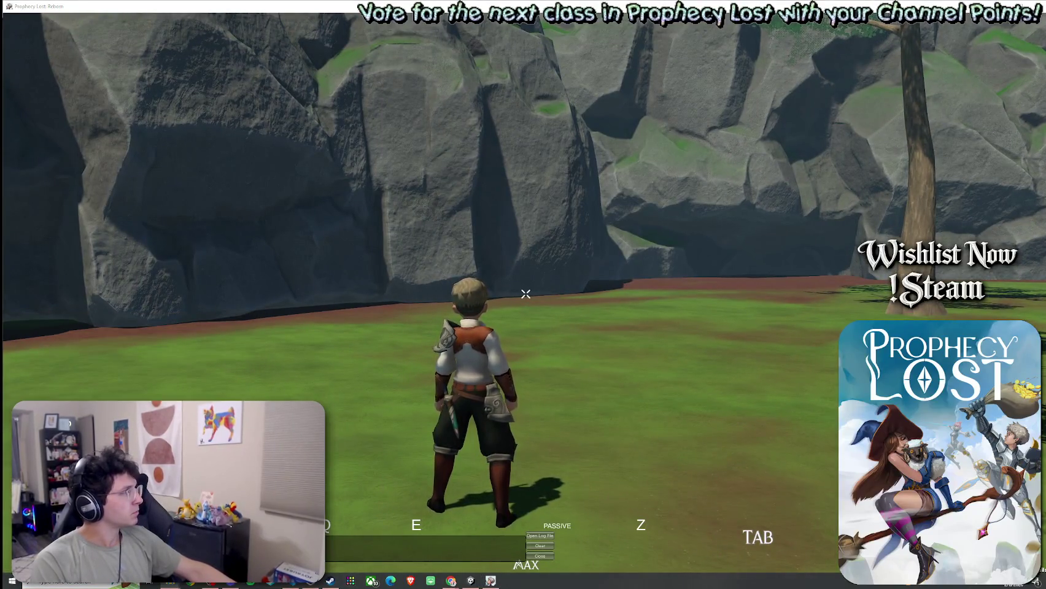
pyautogui.press('super')
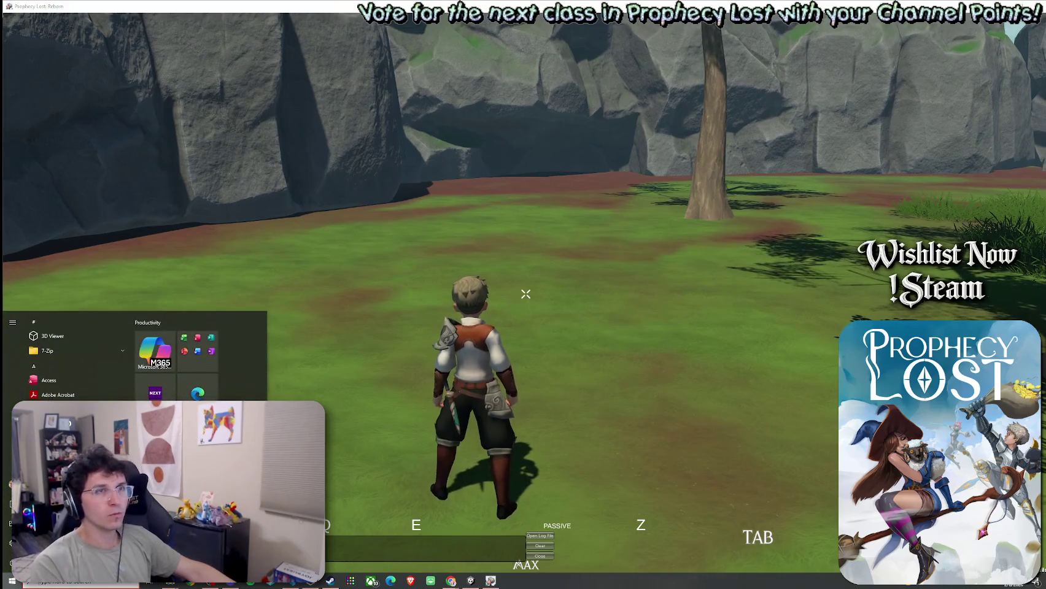
pyautogui.hotkey('alt', 'F4')
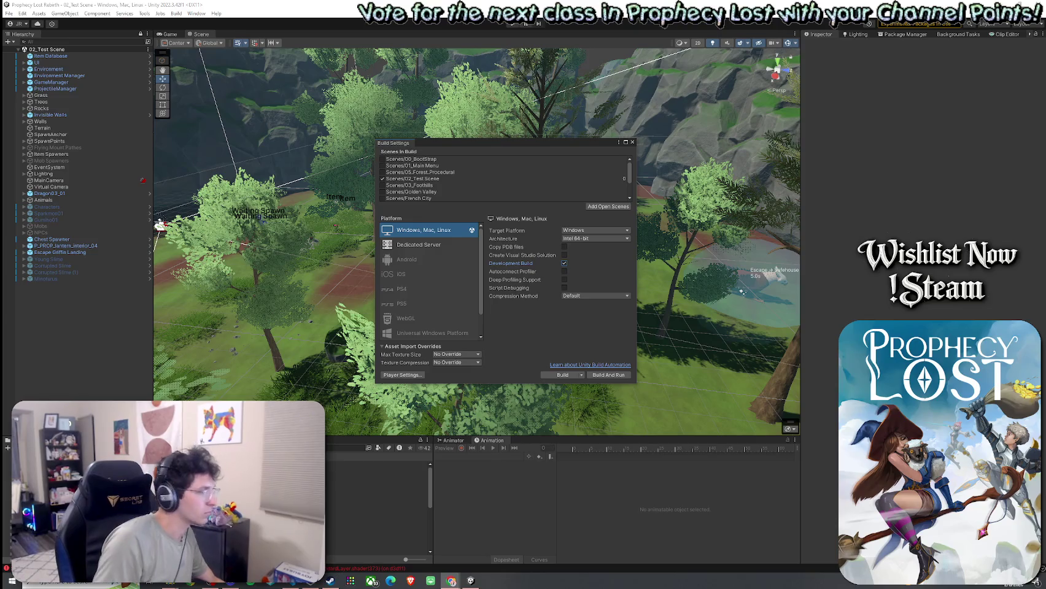
# Step: Snip the Build Settings window with Snipping Tool, then close the snip without saving
pyautogui.press('super+shift+s')
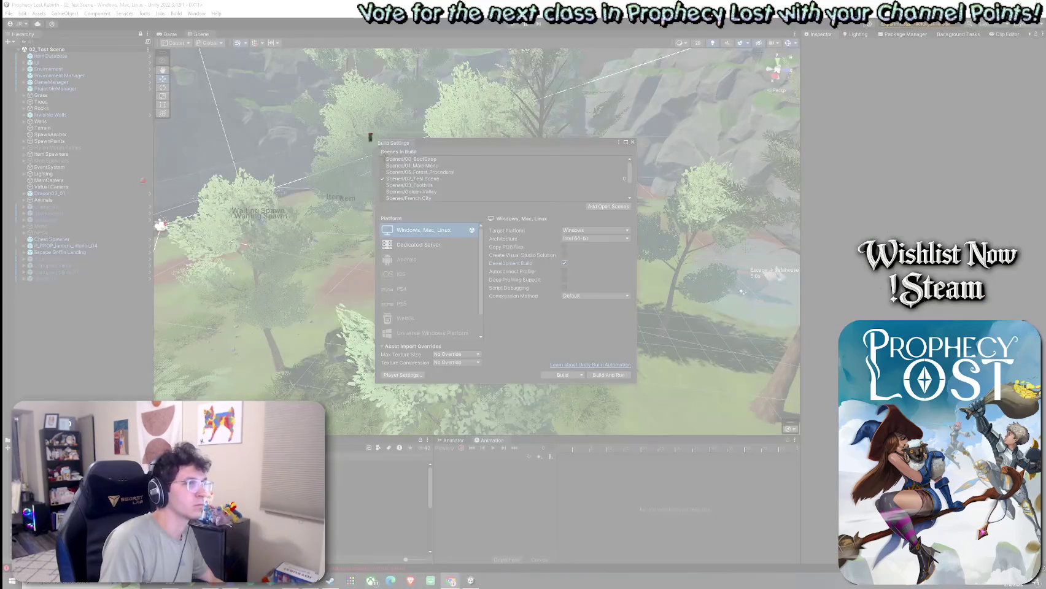
pyautogui.moveTo(369, 134); pyautogui.dragTo(674, 403)
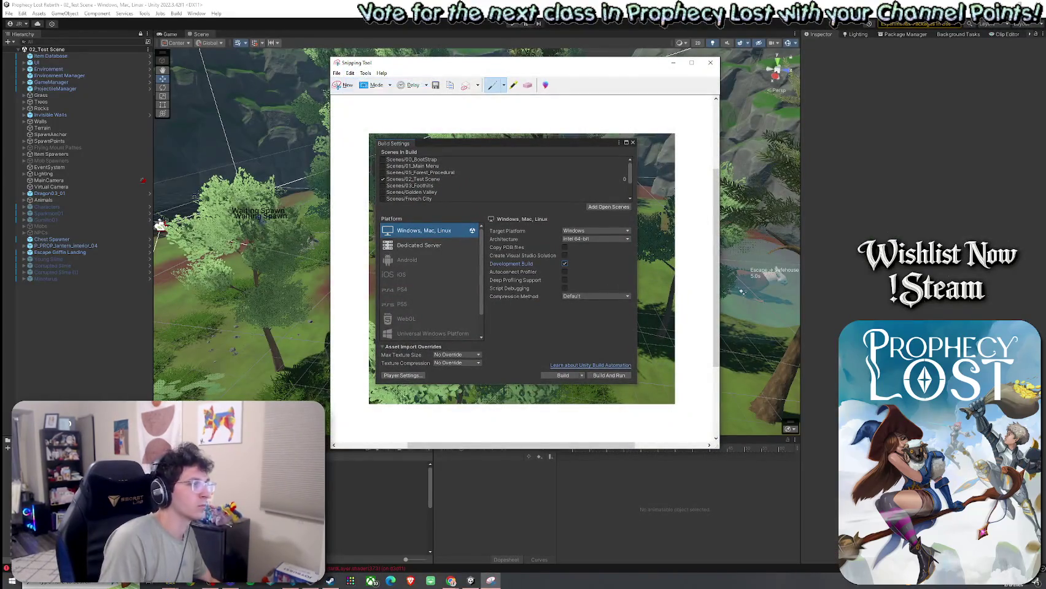
pyautogui.hotkey('alt', 'Tab')
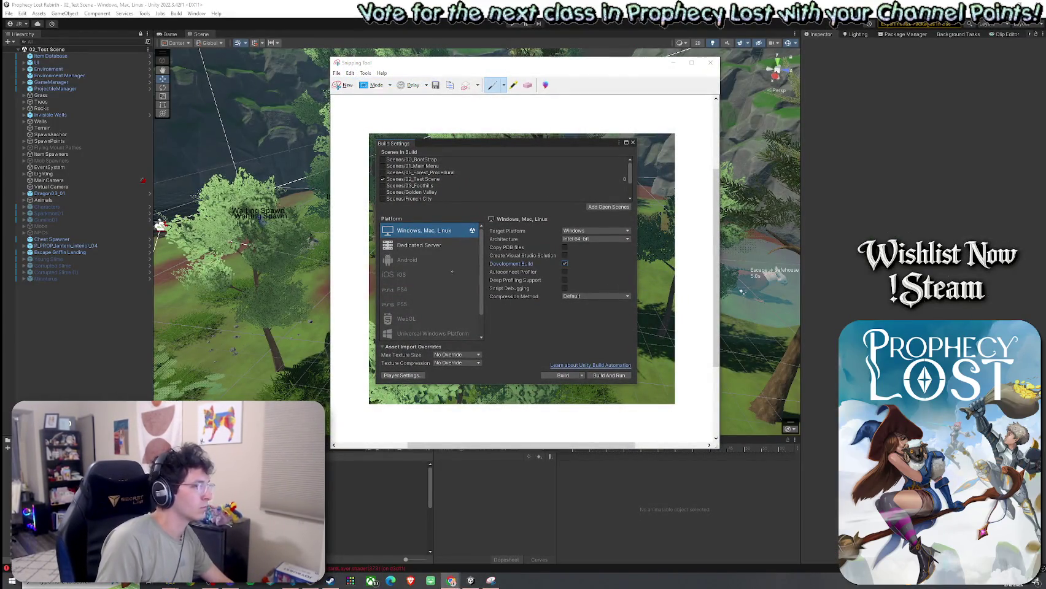
pyautogui.click(710, 63)
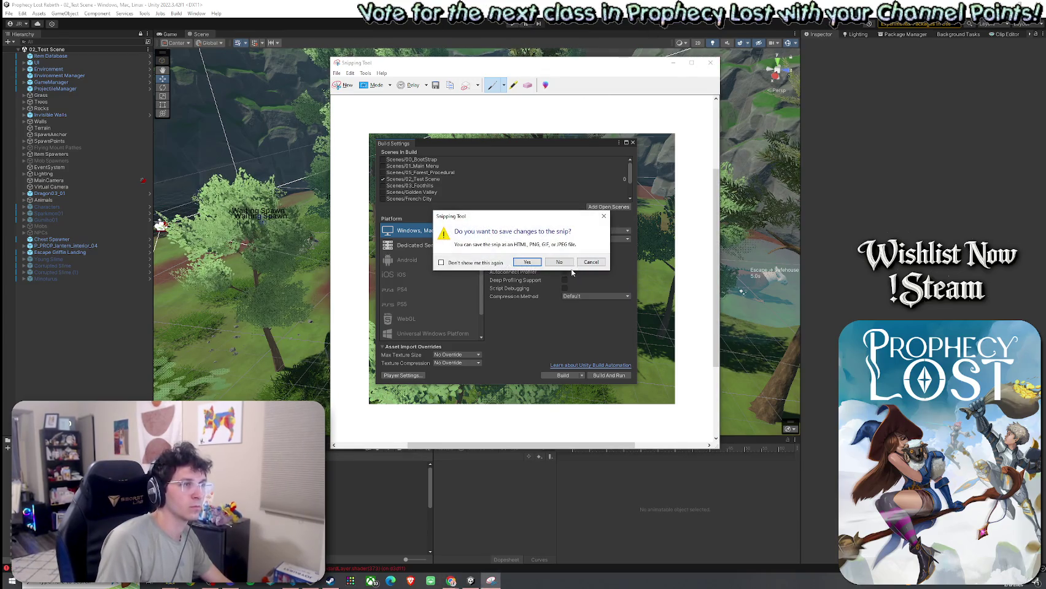
pyautogui.click(560, 262)
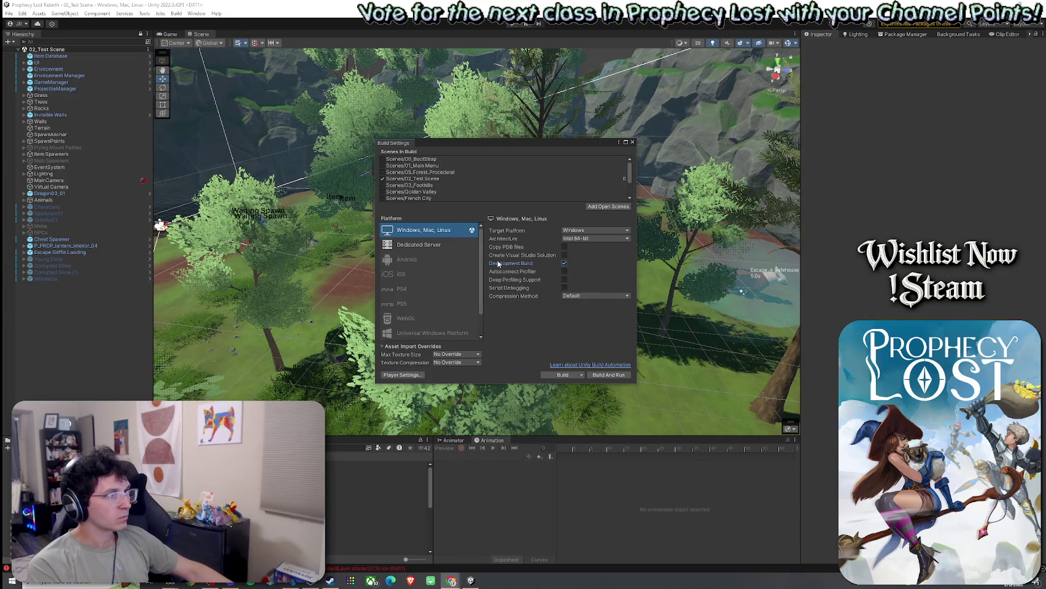
# Step: Enable Script Debugging while leaving Deep Profiling Support unchecked
pyautogui.click(564, 280)
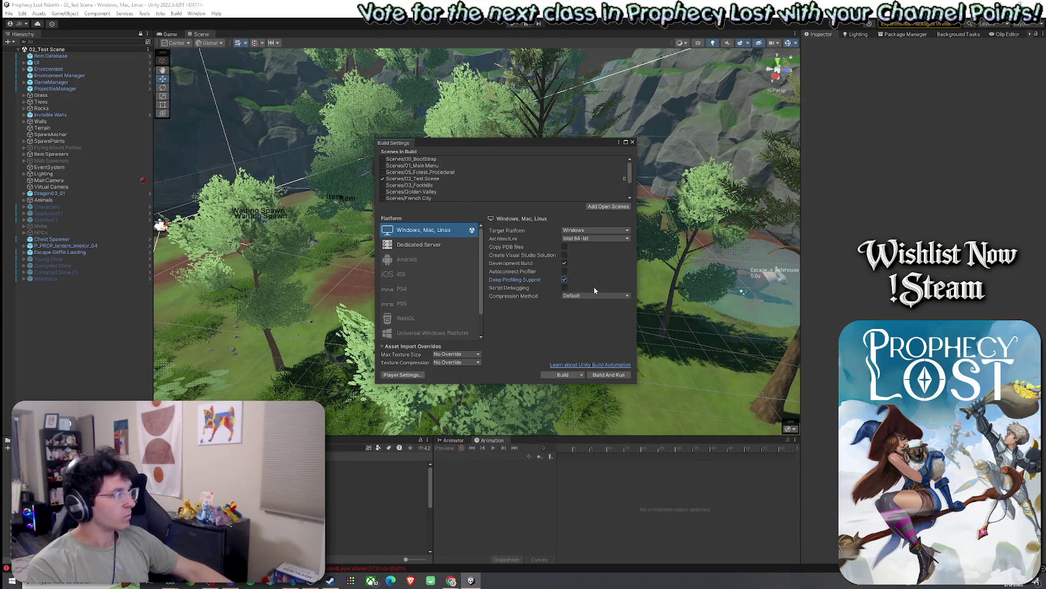
pyautogui.click(564, 287)
pyautogui.click(564, 279)
pyautogui.click(509, 300)
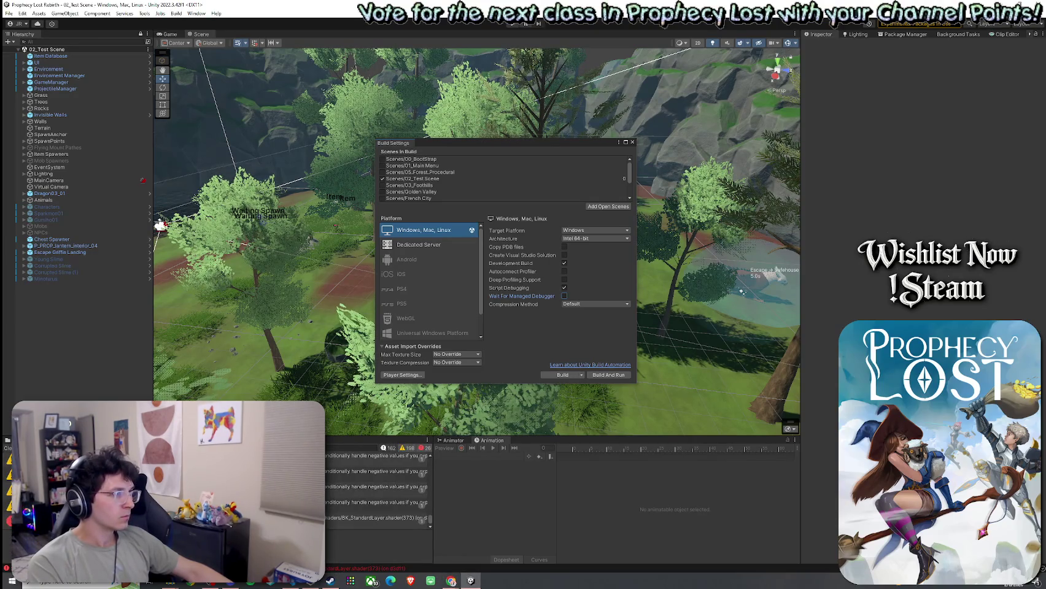
pyautogui.click(581, 375)
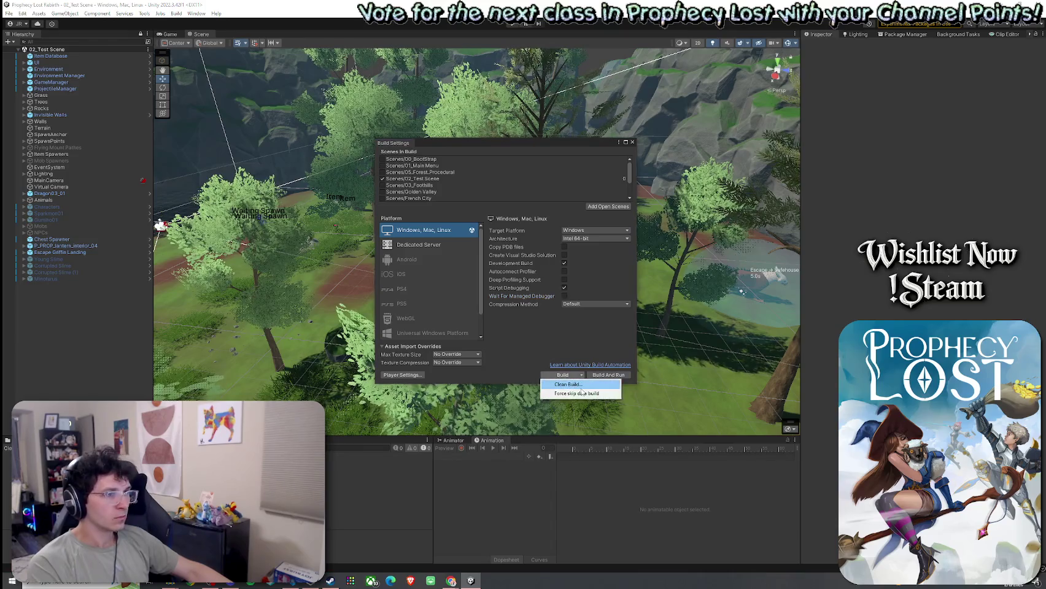
# Step: Clean-build into a new Feb 8 folder replacing the old one, then enlarge the console
pyautogui.click(568, 385)
pyautogui.rightClick(123, 82)
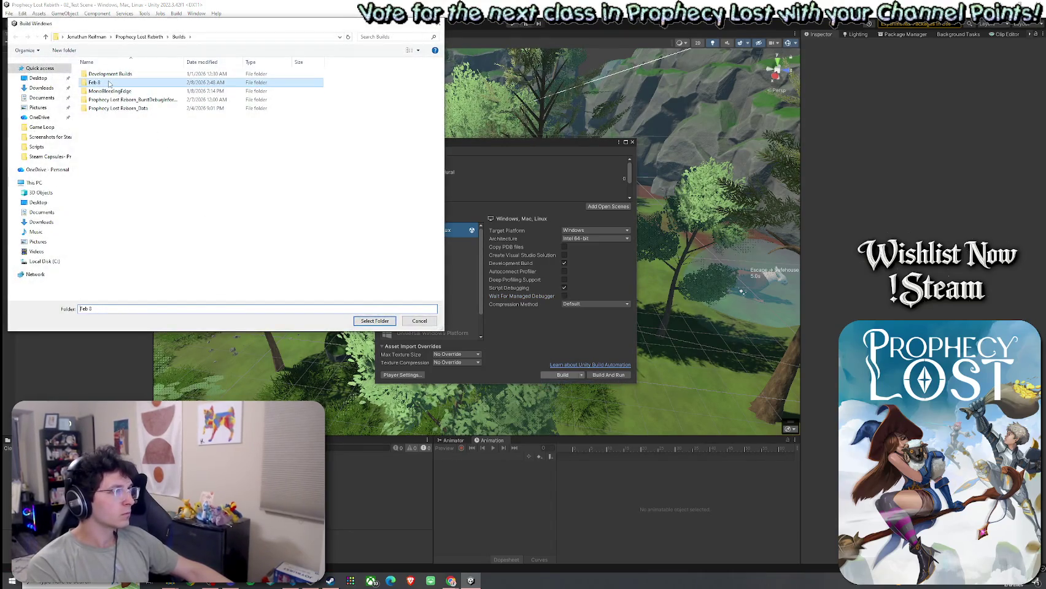
pyautogui.click(25, 292)
pyautogui.rightClick(95, 165)
pyautogui.click(209, 288)
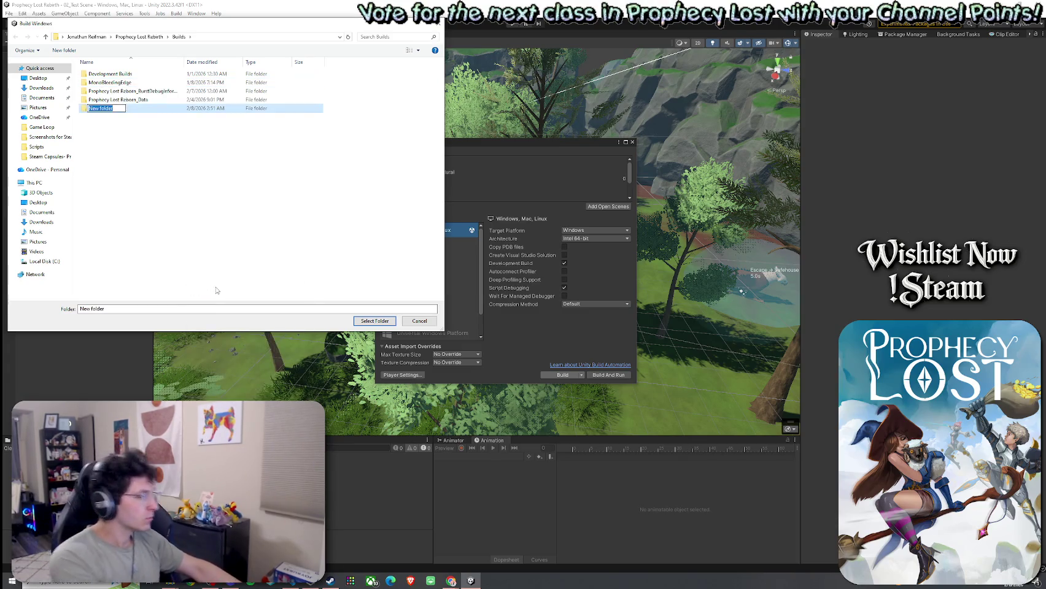
pyautogui.write('Feb 8')
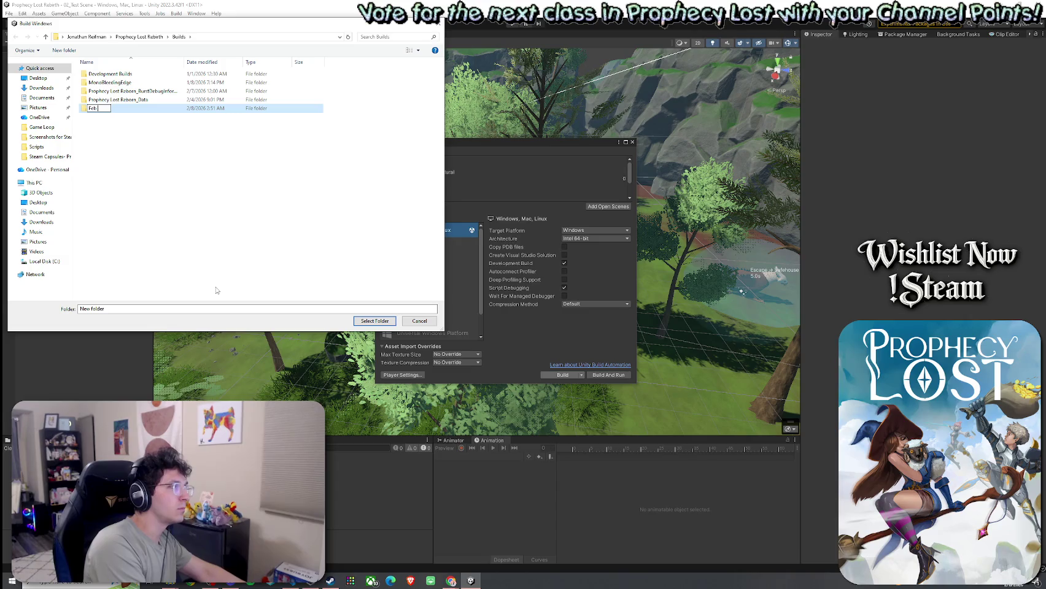
pyautogui.press('Return')
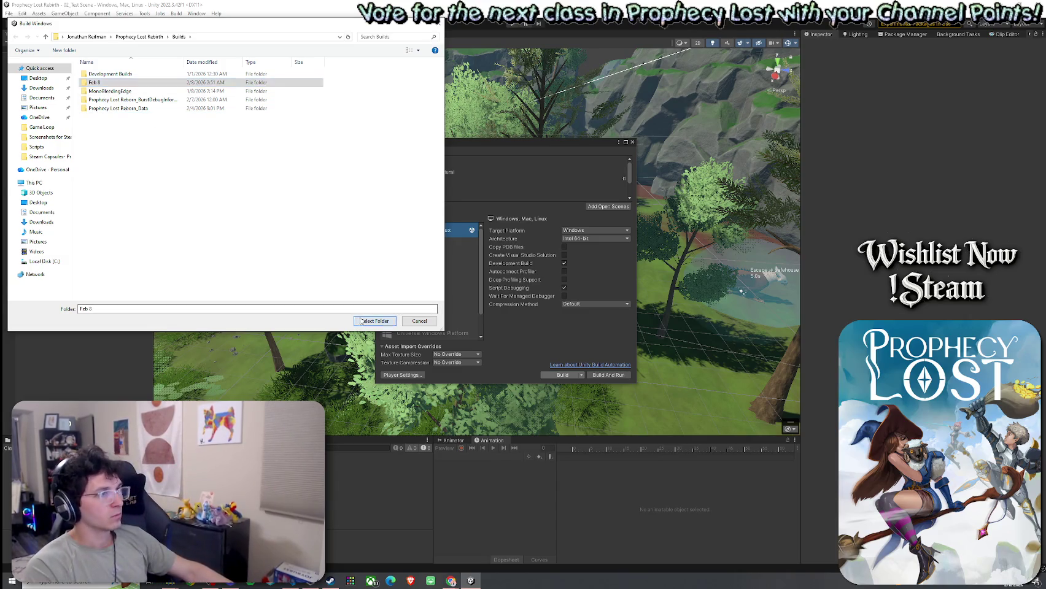
pyautogui.click(374, 321)
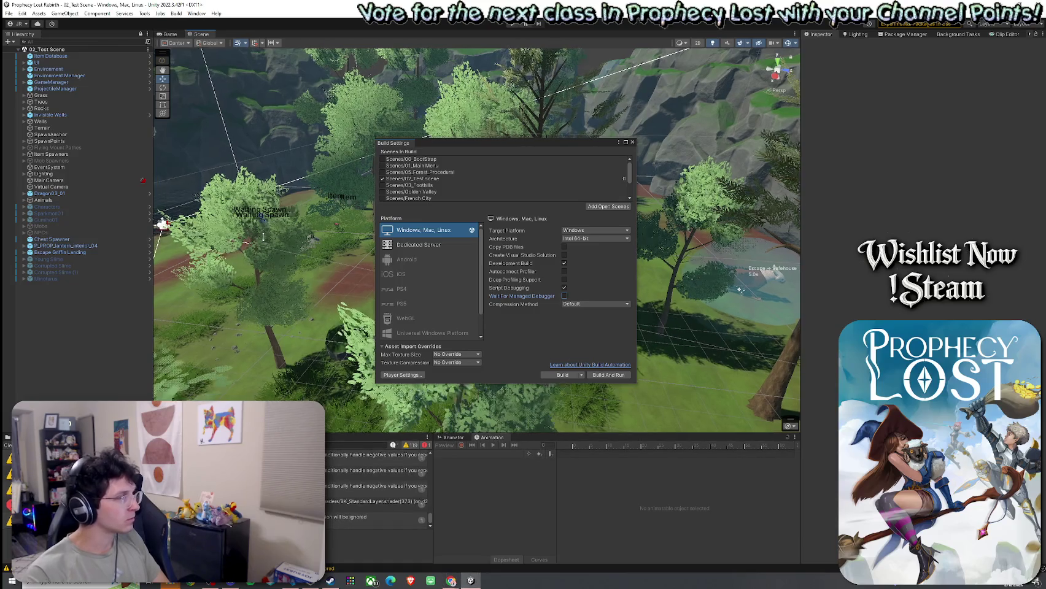
pyautogui.moveTo(261, 338); pyautogui.dragTo(252, 234)
# Step: Scroll through the build's shader warnings, then shift aside and close Build Settings
pyautogui.scroll(5, 244, 362)
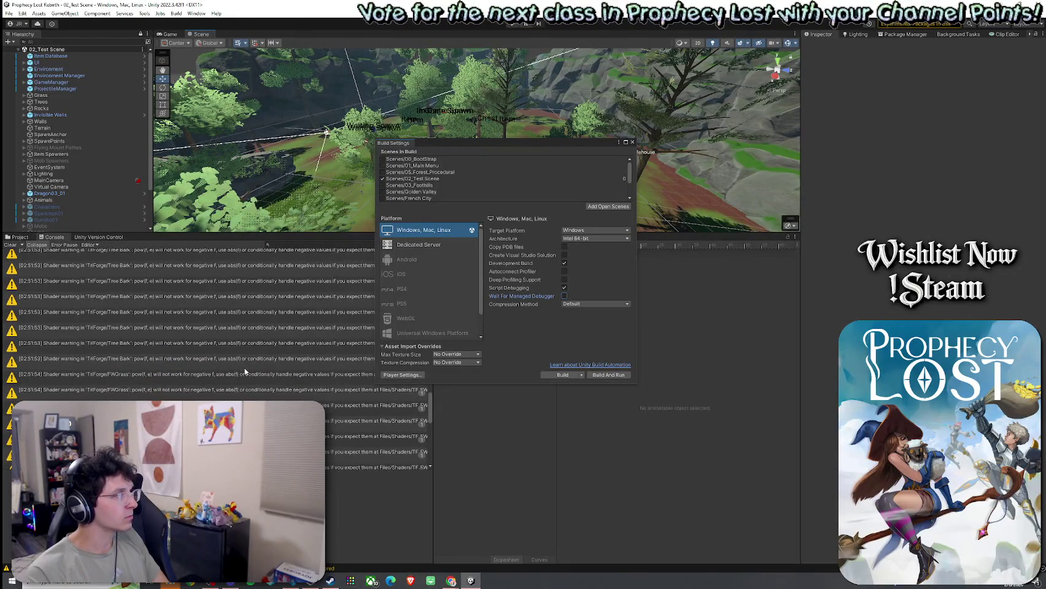
pyautogui.scroll(1, 244, 371)
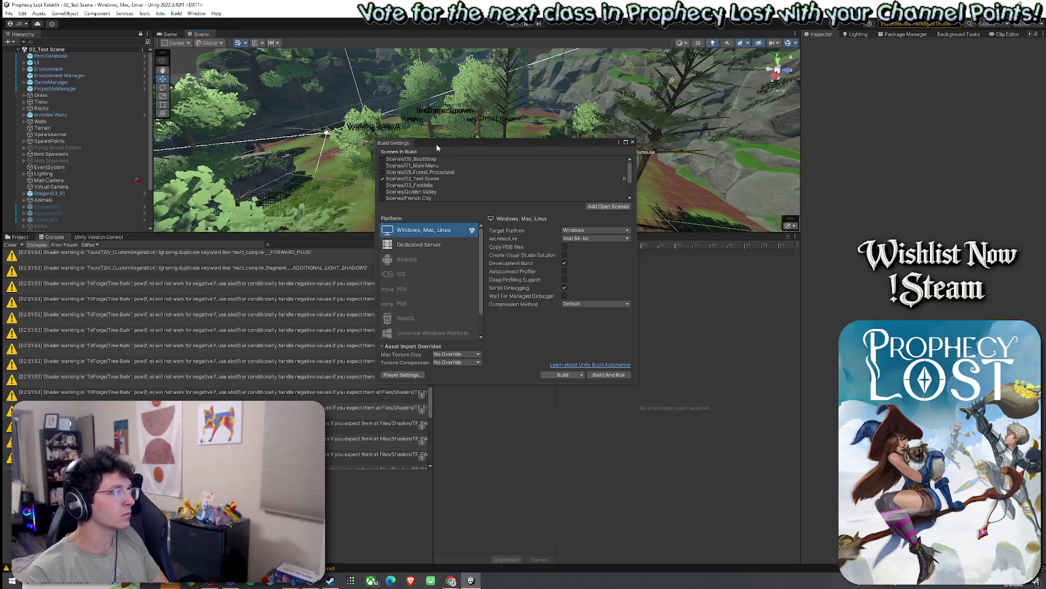
pyautogui.moveTo(435, 144); pyautogui.dragTo(518, 153)
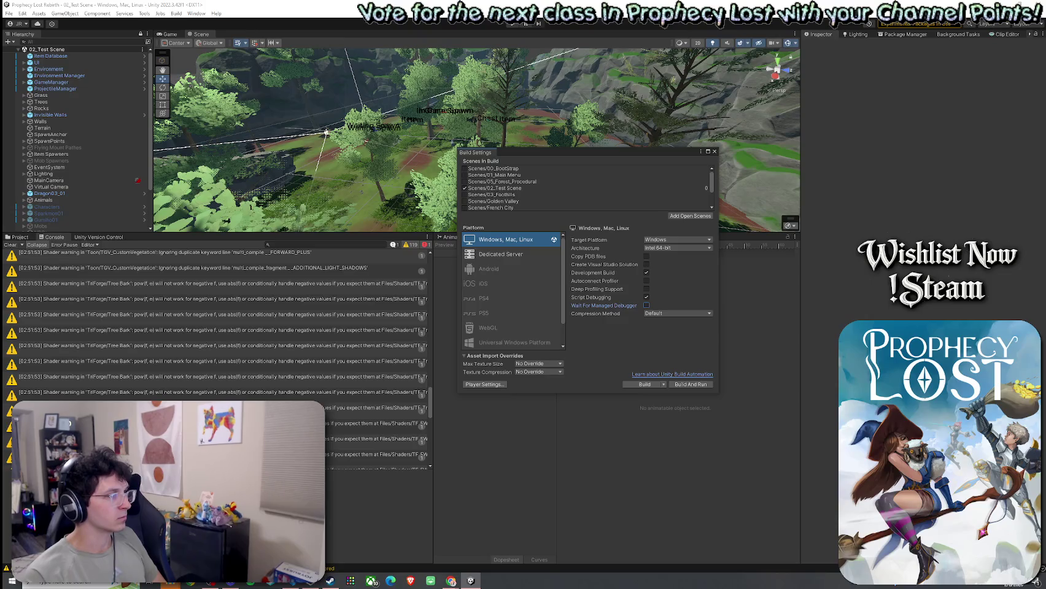
pyautogui.click(714, 151)
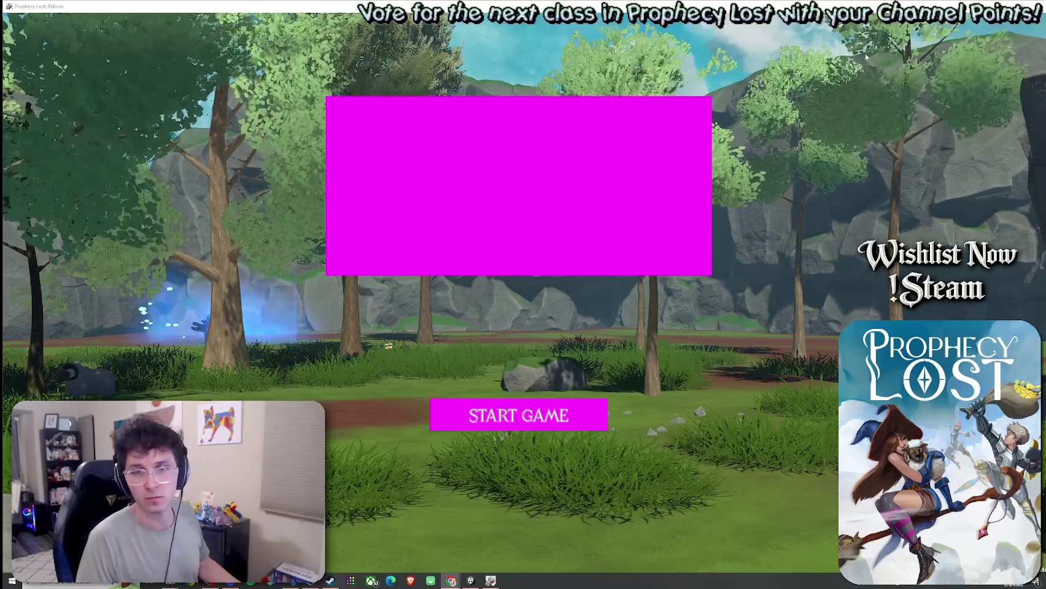
# Step: Quit the game with Alt+F4, clear the console warnings, and restore the scene view's height
pyautogui.hotkey('alt', 'F4')
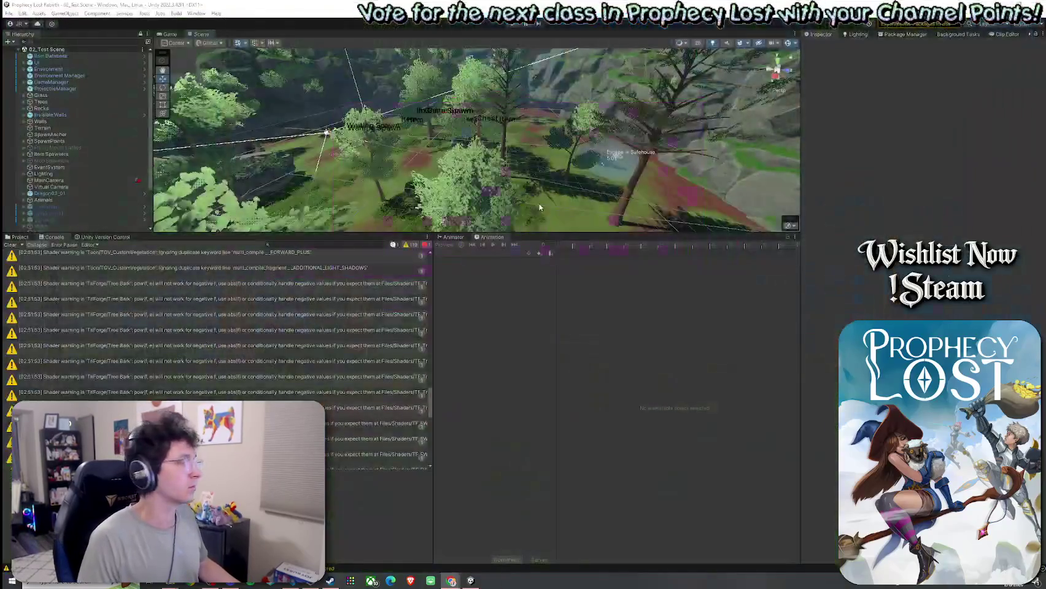
pyautogui.click(11, 245)
pyautogui.moveTo(203, 234); pyautogui.dragTo(209, 422)
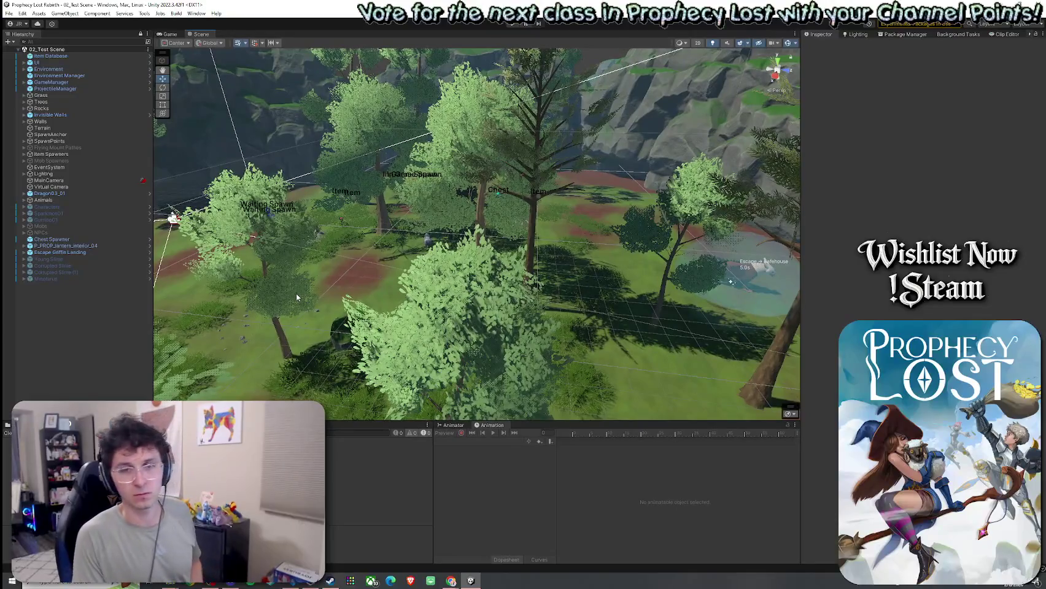
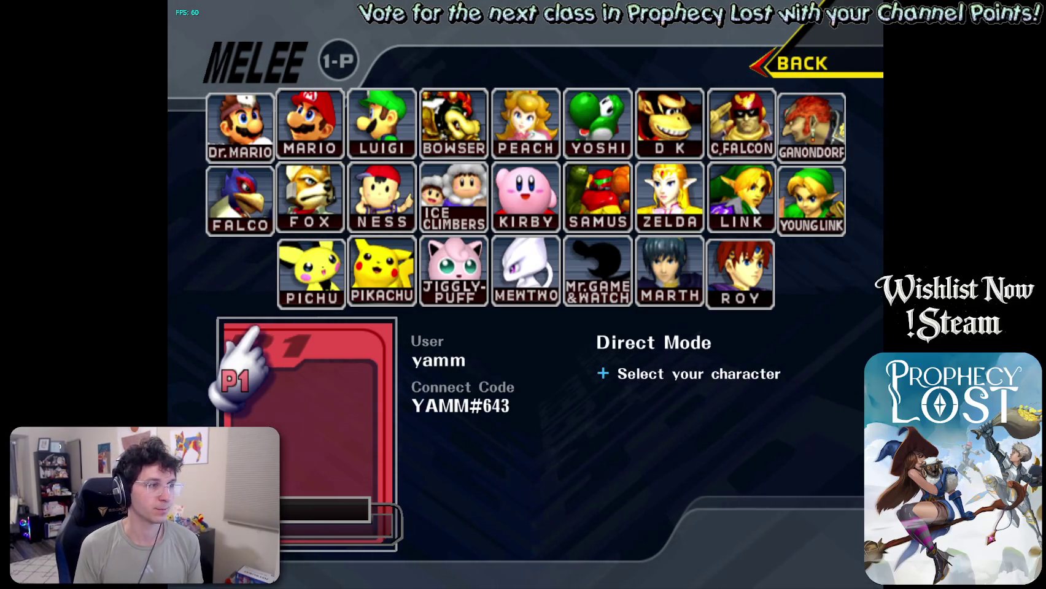
# Step: Pick Falco as player 1's character on the Direct Mode character select
pyautogui.click(252, 208)
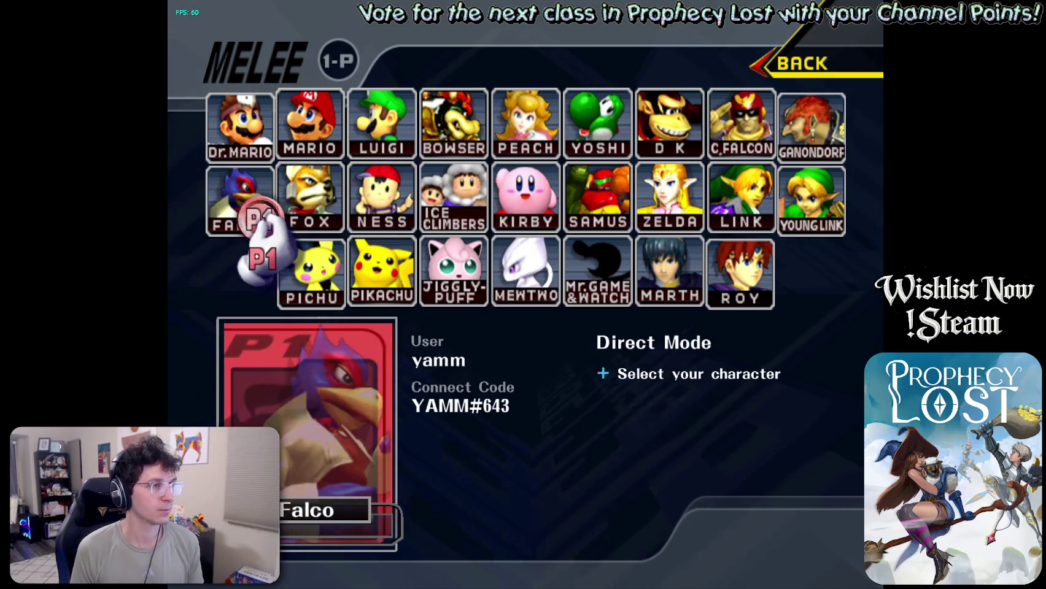
pyautogui.press('Return')
# Step: Start a new code replacing the old one and spell the letter part of the opponent's connect code
pyautogui.press('Right')
pyautogui.press('Down')
pyautogui.press('Right')
pyautogui.press('Right')
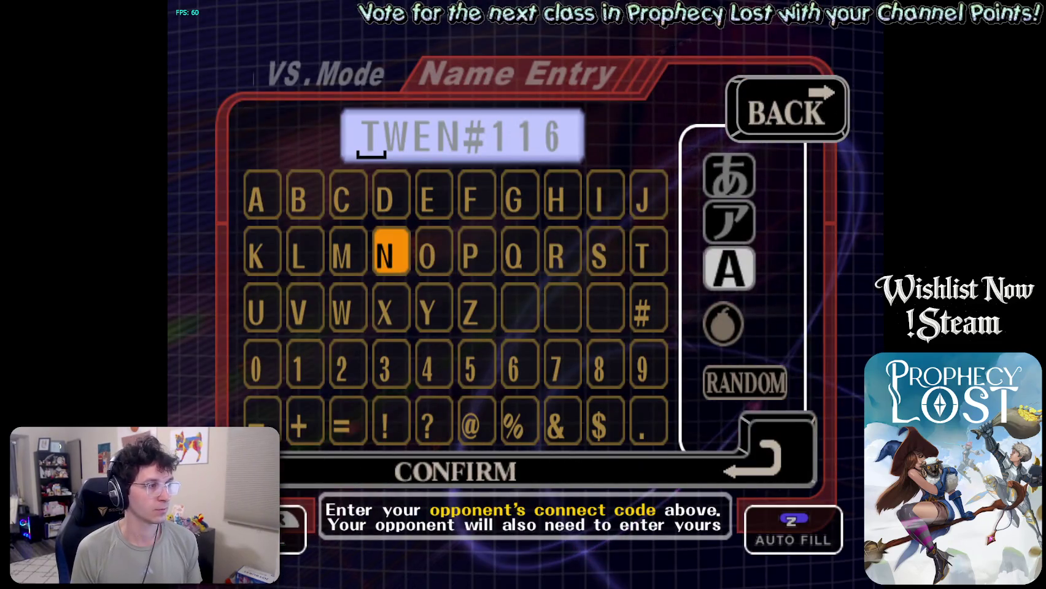
pyautogui.press('Down')
pyautogui.press('Right')
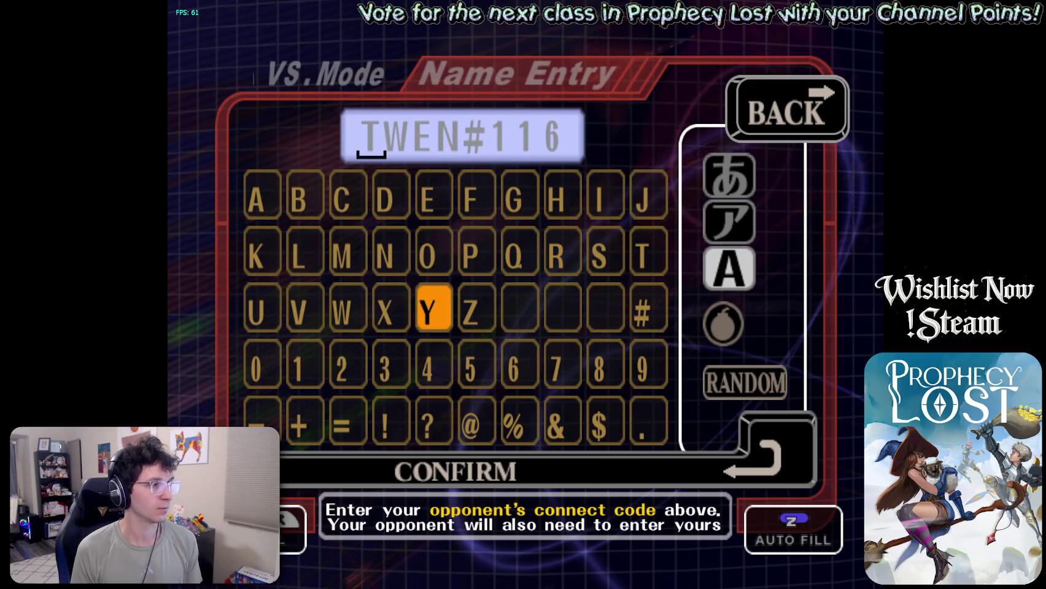
pyautogui.press('Left')
pyautogui.press('Left')
pyautogui.press('Left')
pyautogui.press('Left')
pyautogui.press('Return')
pyautogui.press('Right')
pyautogui.press('Right')
pyautogui.press('Up')
pyautogui.press('Down')
pyautogui.press('Return')
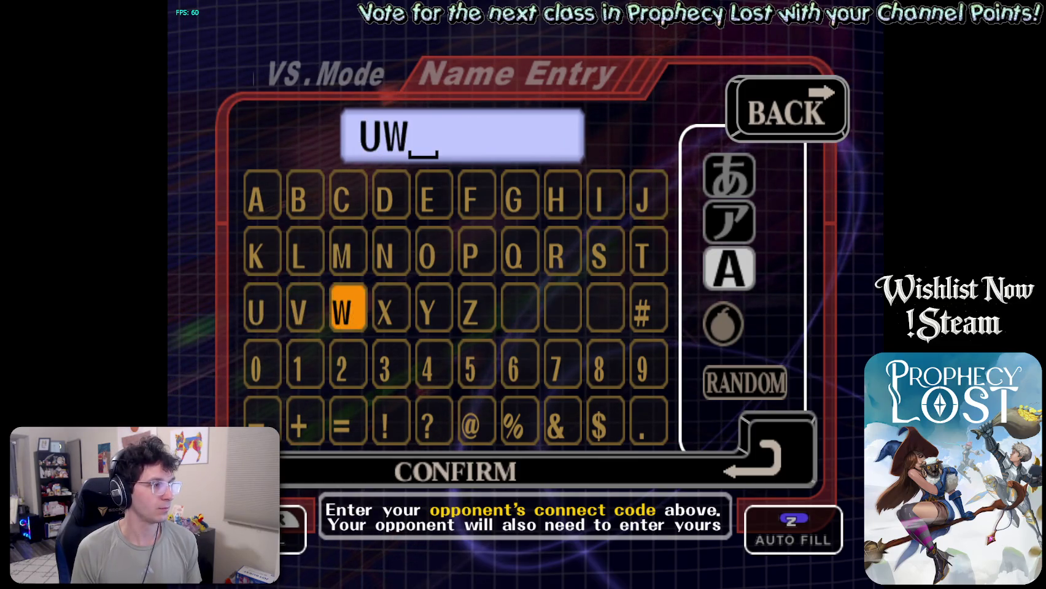
pyautogui.press('Left')
pyautogui.press('Left')
pyautogui.press('Return')
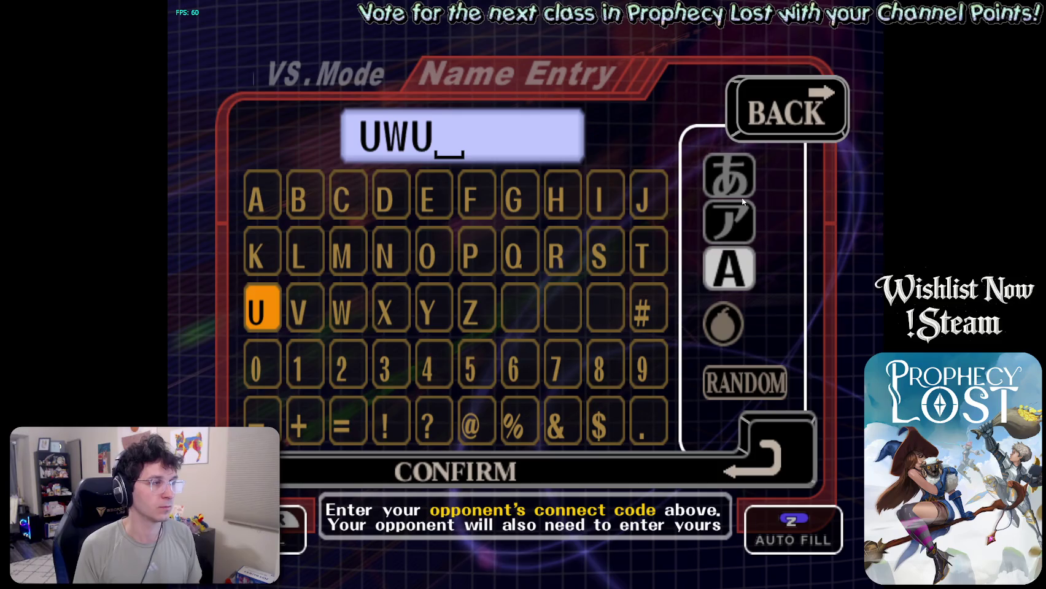
# Step: Add the # separator and numeric tag, confirm the code, and lock in Falco to search
pyautogui.press('Right')
pyautogui.press('Right')
pyautogui.press('Right')
pyautogui.press('Right')
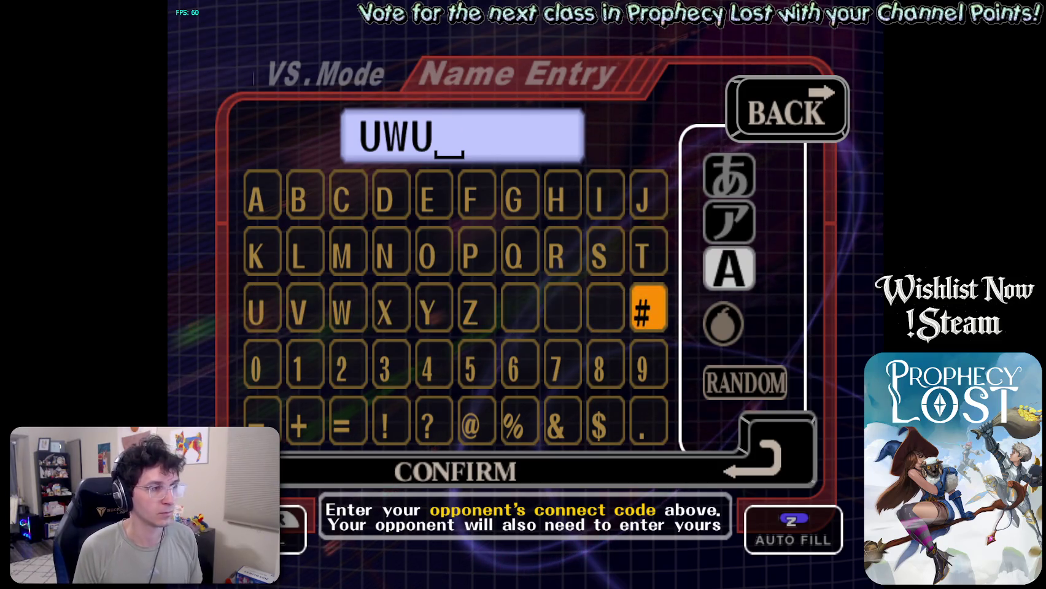
pyautogui.press('Return')
pyautogui.press('Down')
pyautogui.press('Left')
pyautogui.press('Left')
pyautogui.press('Left')
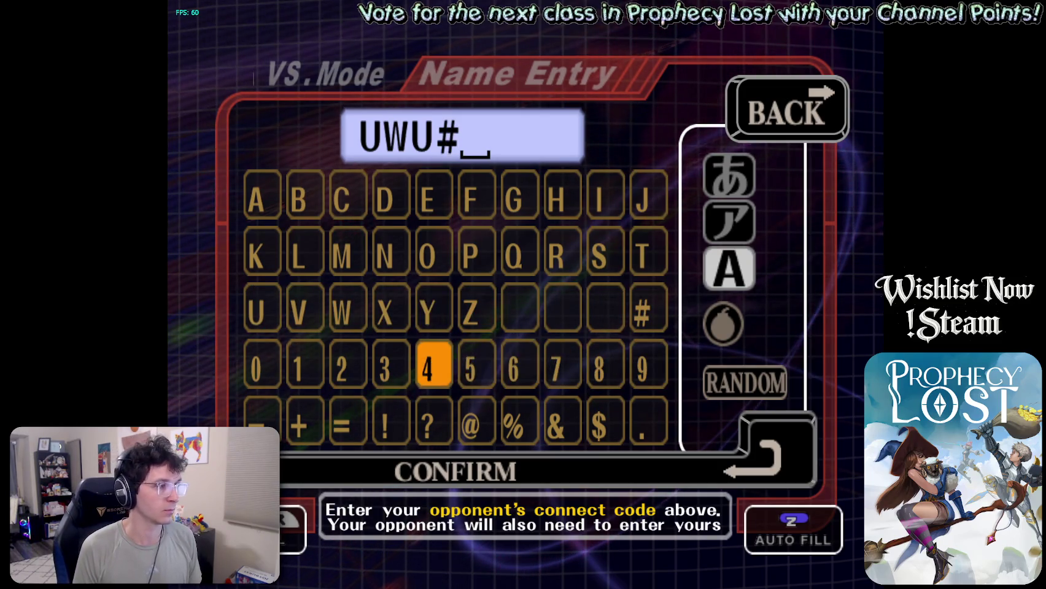
pyautogui.press('Return')
pyautogui.press('Right')
pyautogui.press('Right')
pyautogui.press('Right')
pyautogui.press('Right')
pyautogui.press('Right')
pyautogui.press('Return')
pyautogui.press('Left')
pyautogui.press('Left')
pyautogui.press('Return')
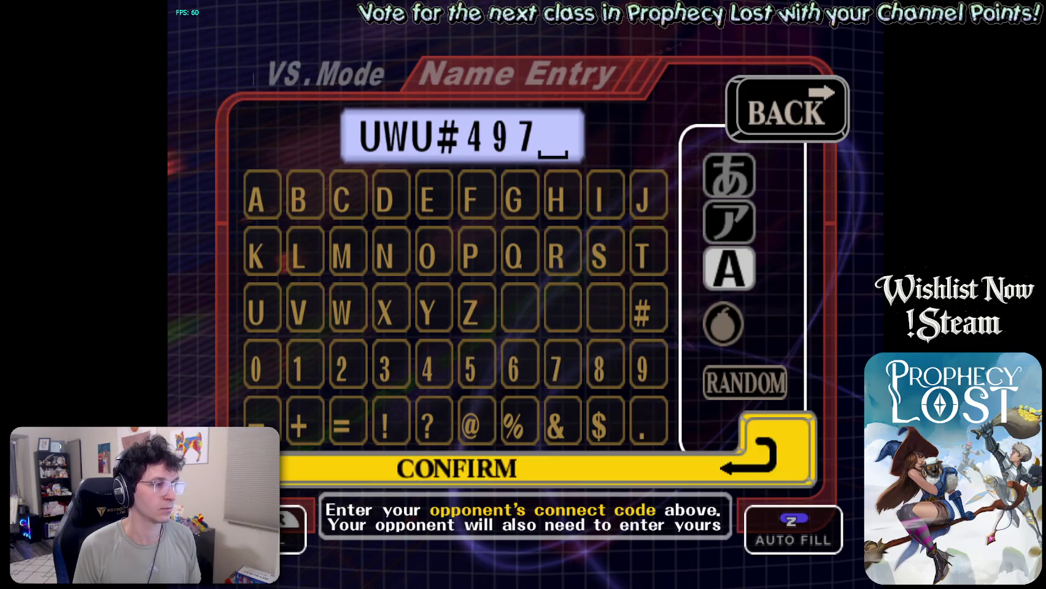
pyautogui.press('Return')
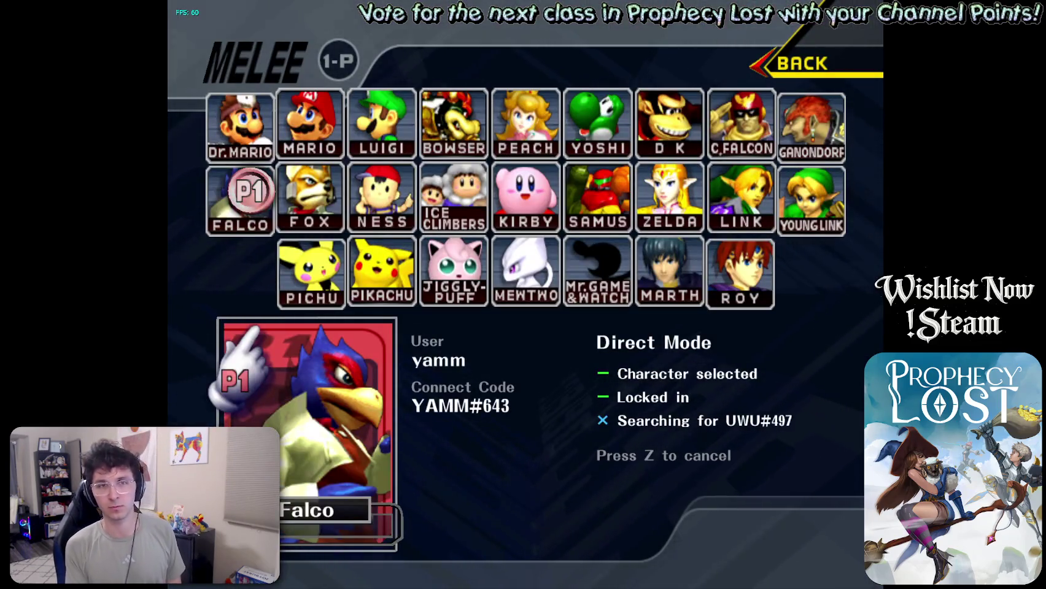